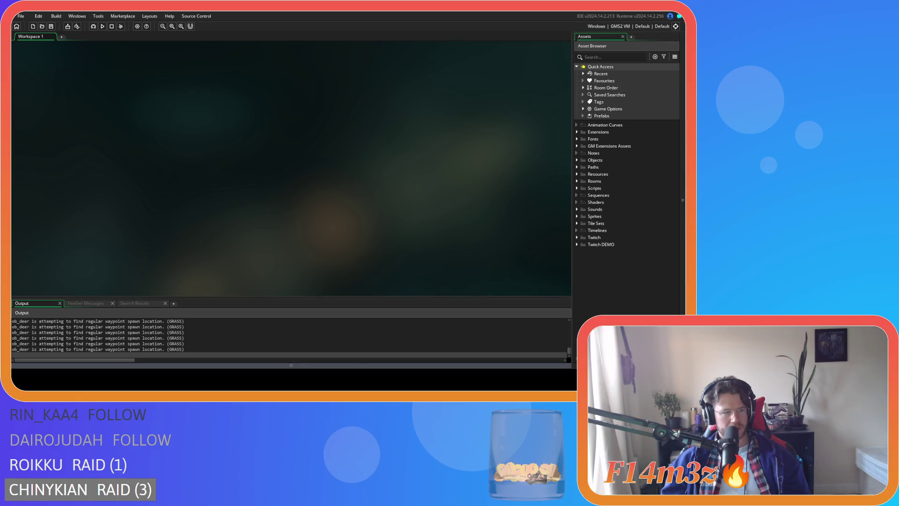
Launch the Entheogen build and pan left over the ocean and beach behind Game Over.
key("alt+Tab")
key("Left")
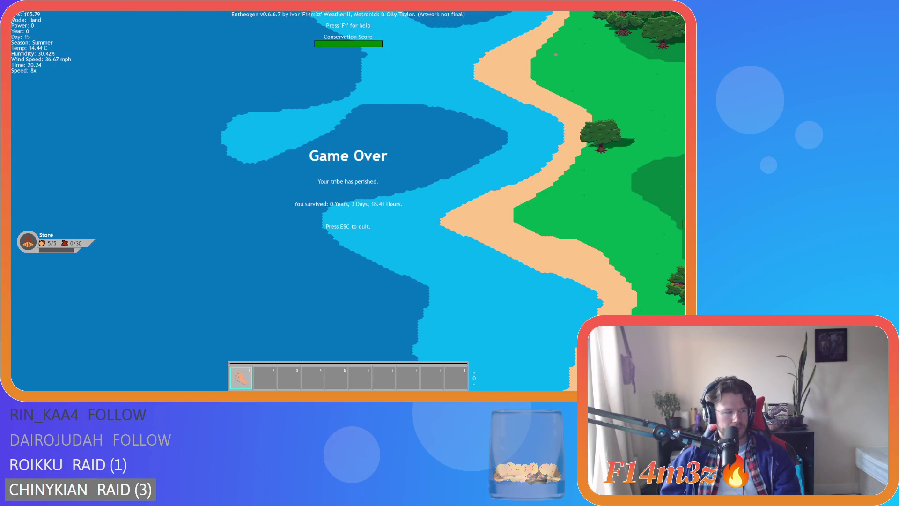
Pan right inland to the forest around the tribe camp, zooming in and back out twice.
key("Right")
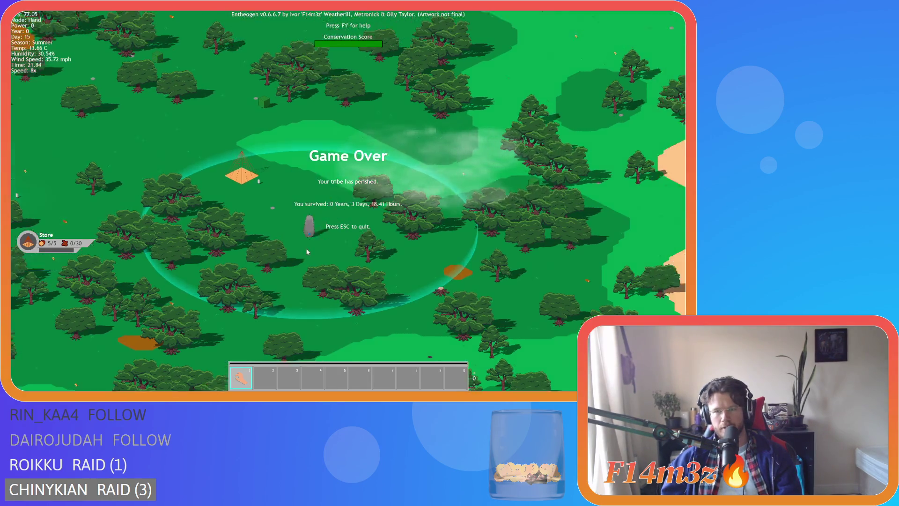
scroll(367, 277, "up", 5)
scroll(367, 276, "down", 2)
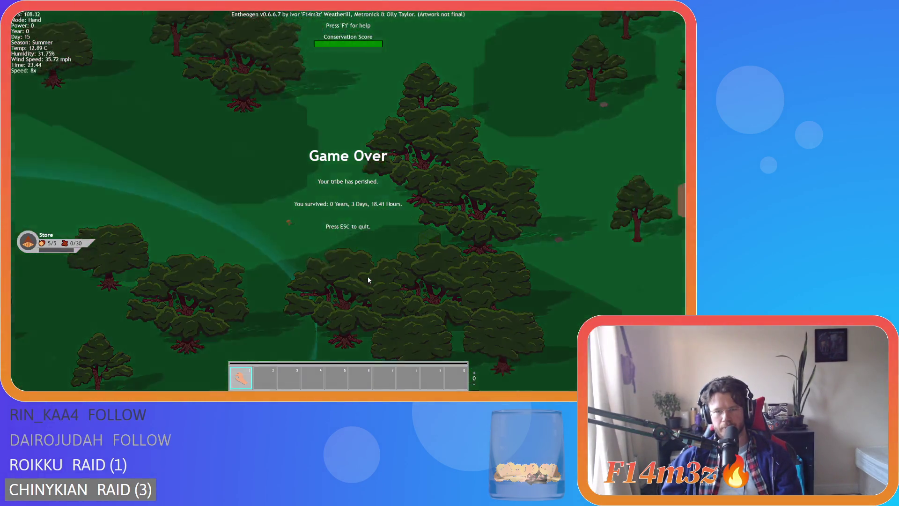
scroll(304, 272, "up", 3)
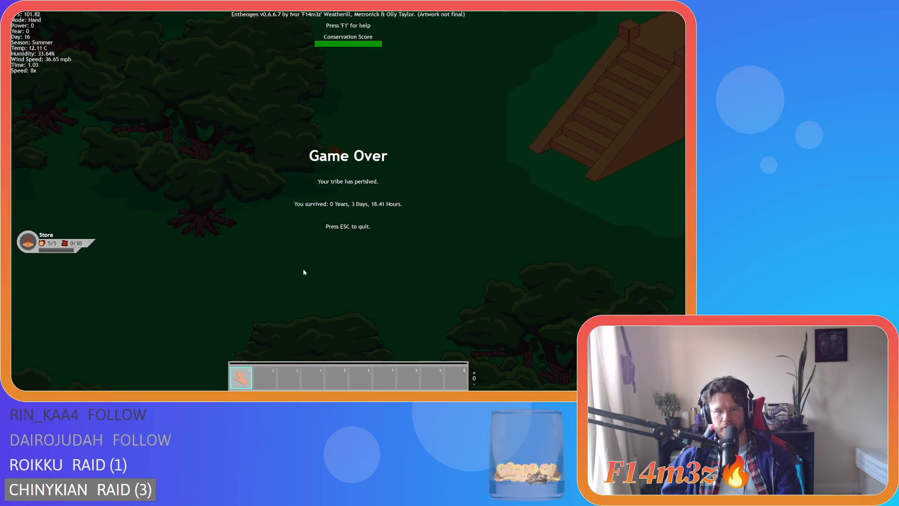
scroll(304, 272, "down", 4)
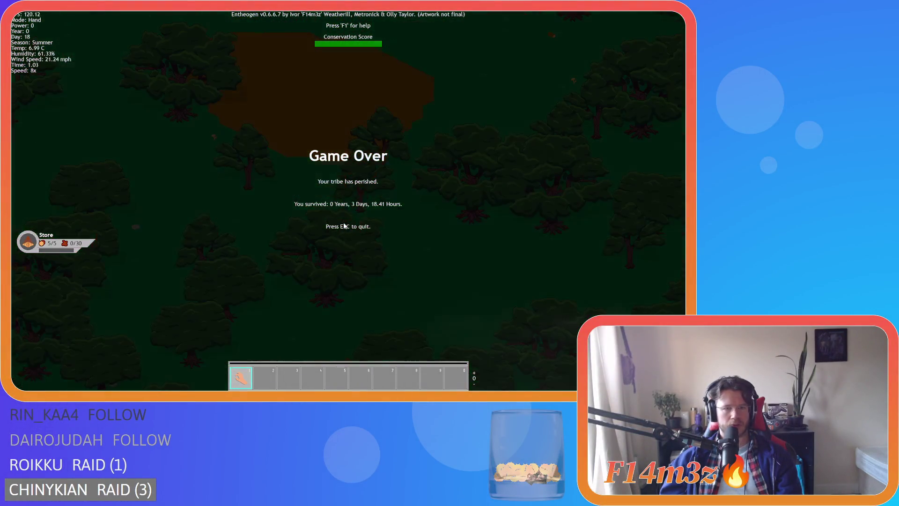
Zoom over the daytime forest, then pan to the Expansion Stone area and past it.
scroll(422, 239, "up", 5)
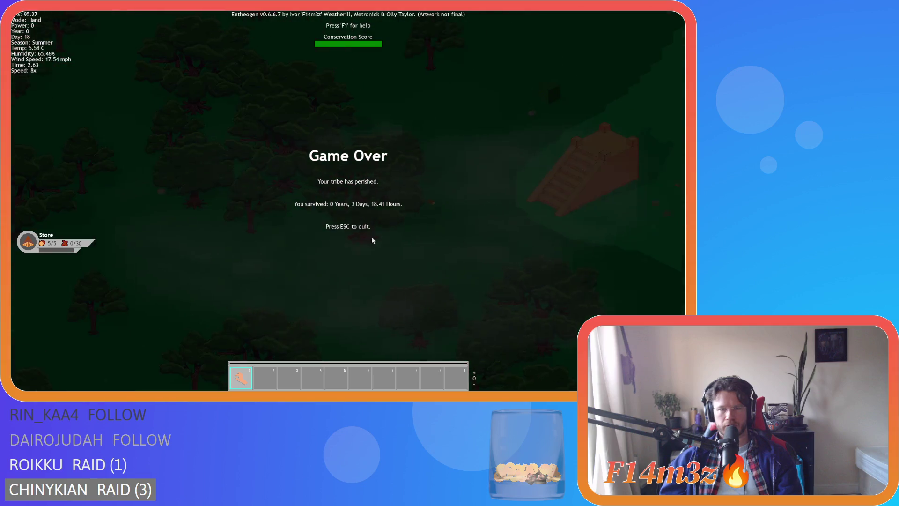
scroll(312, 253, "down", 5)
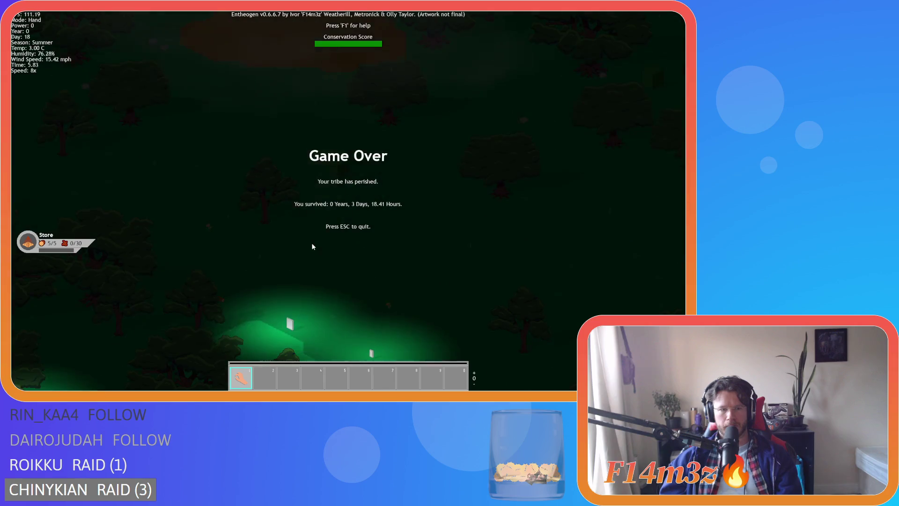
scroll(313, 246, "up", 4)
key("s")
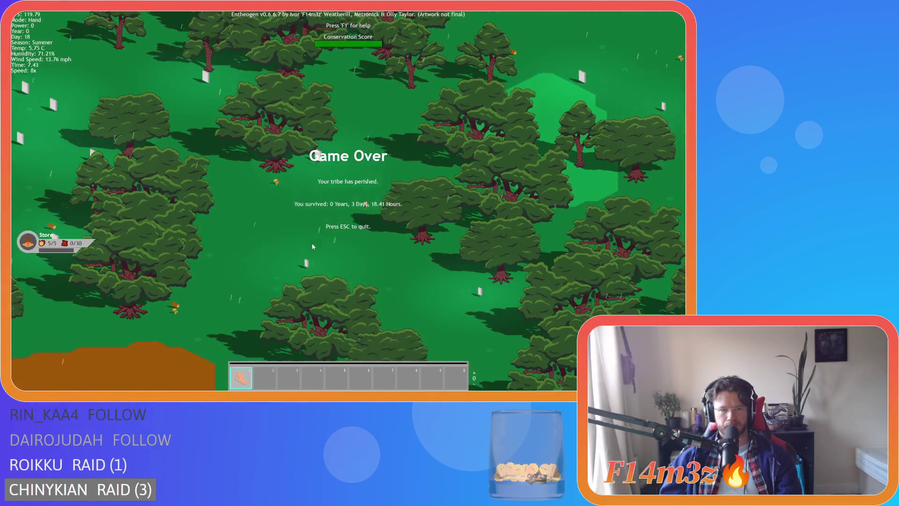
key("d")
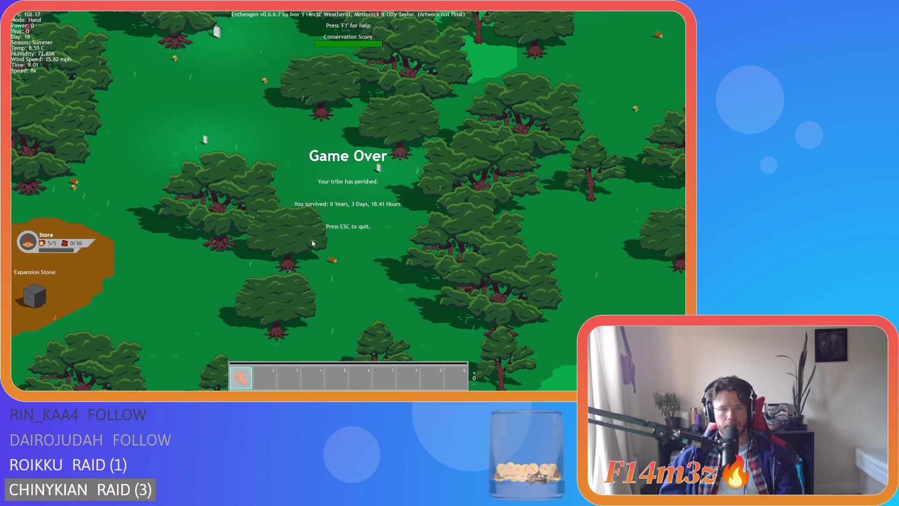
key("d")
key("d")
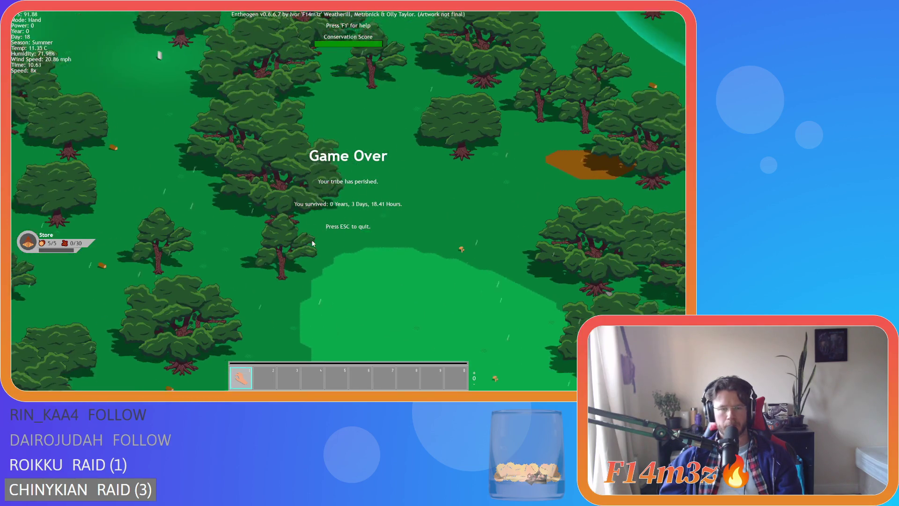
Pan diagonally across the forest and back so the orange patch sits near the top.
key("s")
key("a")
key("s")
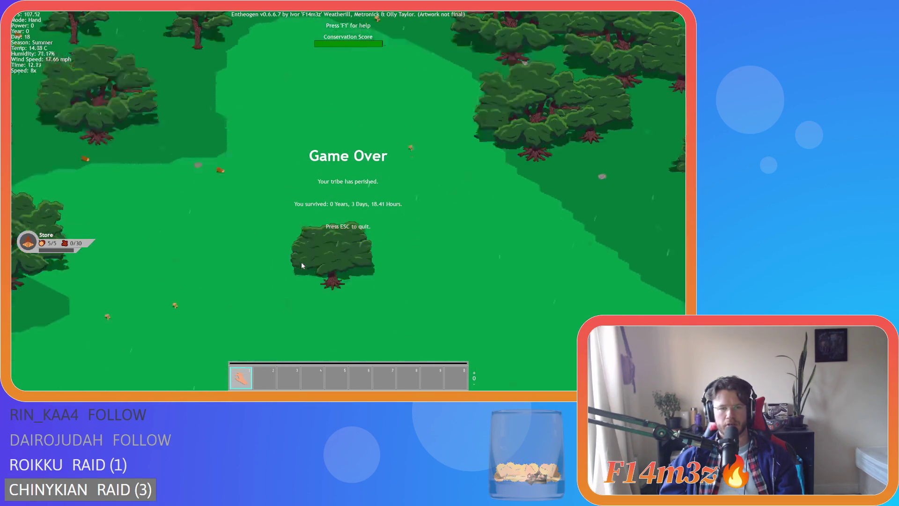
key("d")
key("w")
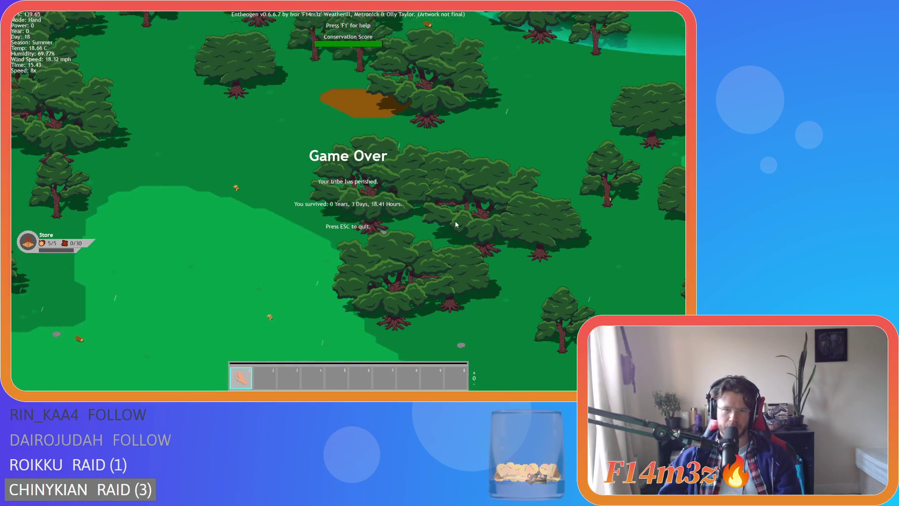
Zoom in and out repeatedly, finishing on a close view of a stand of large trees.
scroll(457, 225, "up", 5)
scroll(457, 224, "down", 5)
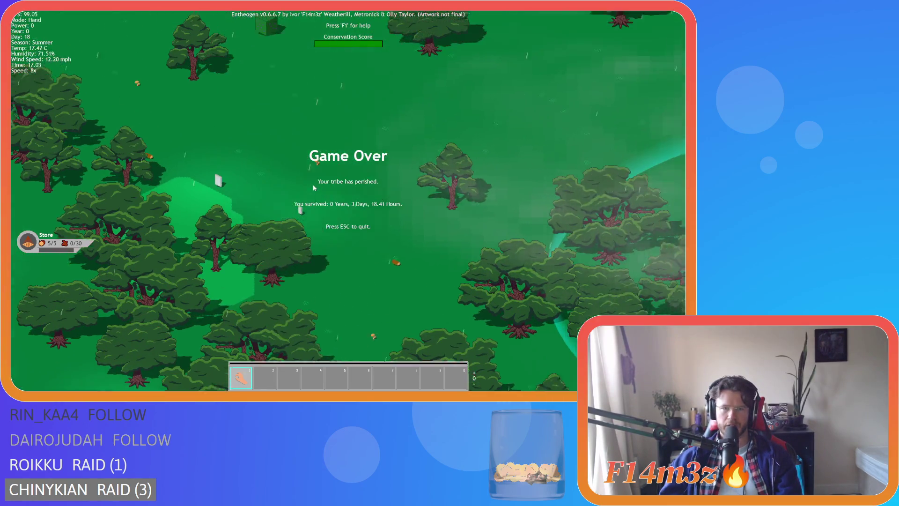
scroll(310, 187, "up", 5)
scroll(310, 187, "down", 4)
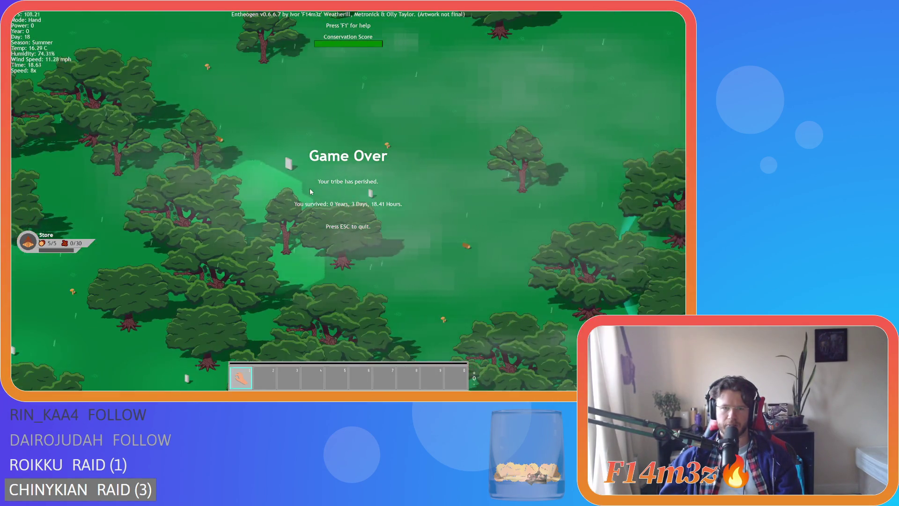
scroll(284, 218, "up", 5)
scroll(281, 237, "down", 5)
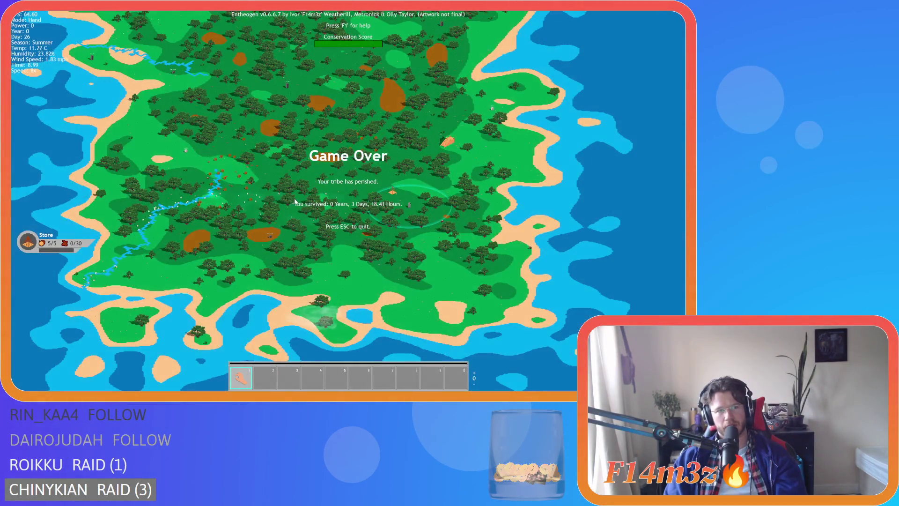
Zoom in and out repeatedly over the island behind the Game Over overlay.
scroll(295, 201, "up", 5)
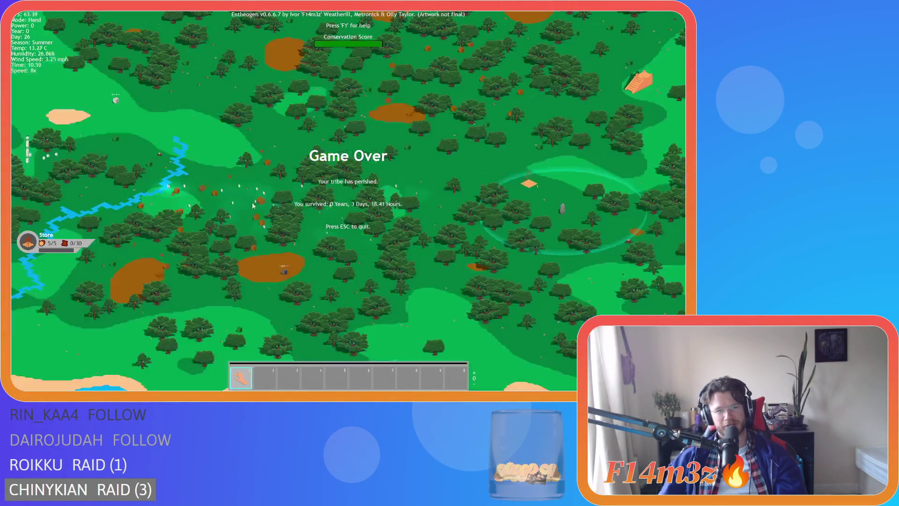
scroll(250, 208, "down", 3)
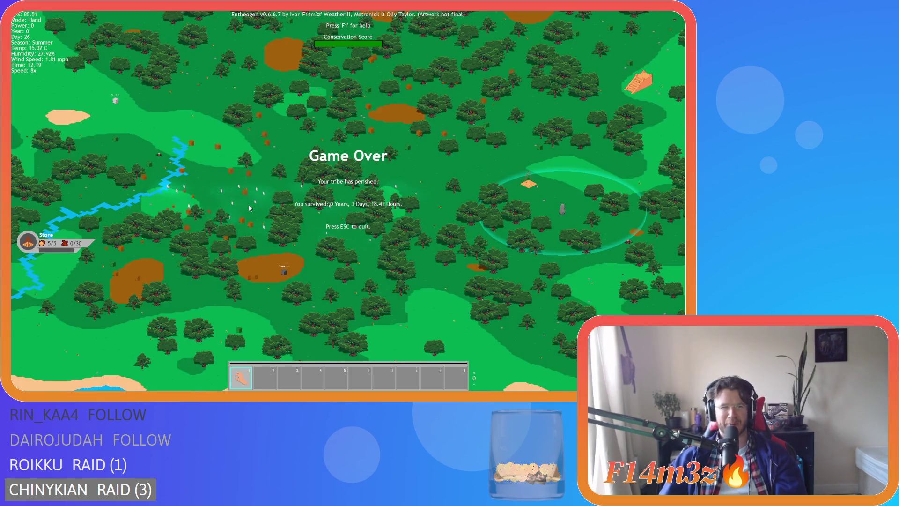
scroll(262, 218, "up", 3)
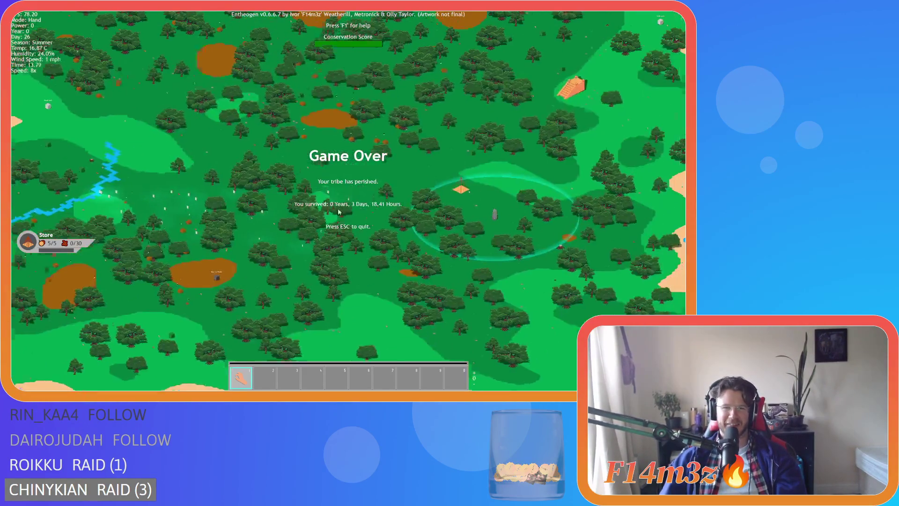
scroll(276, 230, "down", 3)
scroll(328, 225, "up", 3)
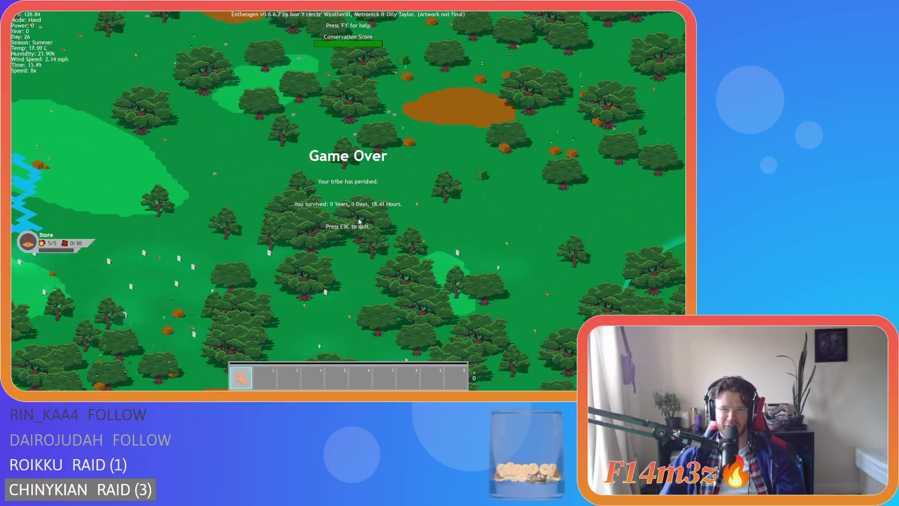
scroll(358, 222, "down", 3)
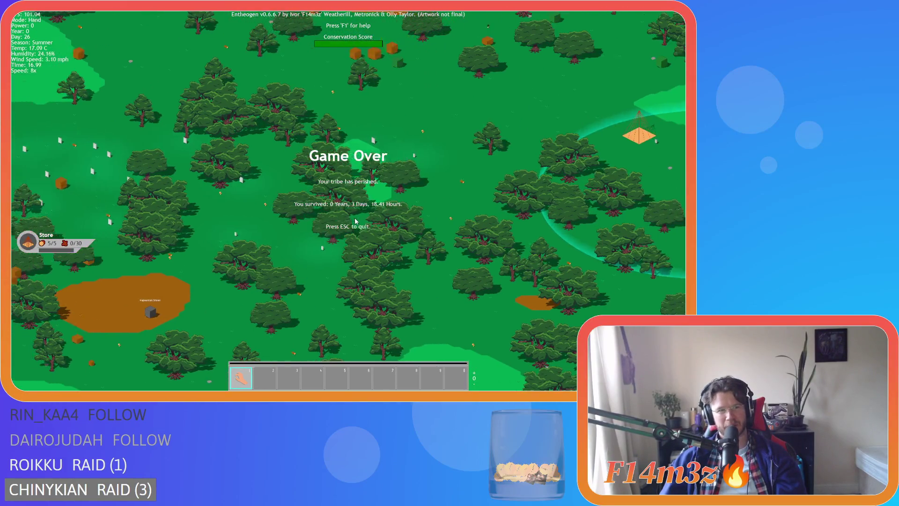
scroll(355, 222, "up", 3)
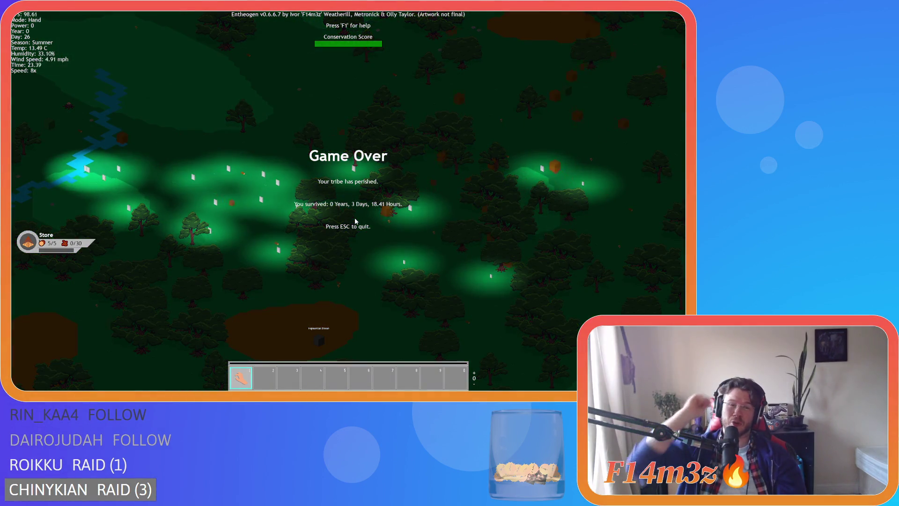
Pan left, right and diagonally across the night forest, zooming in along the way.
key("d")
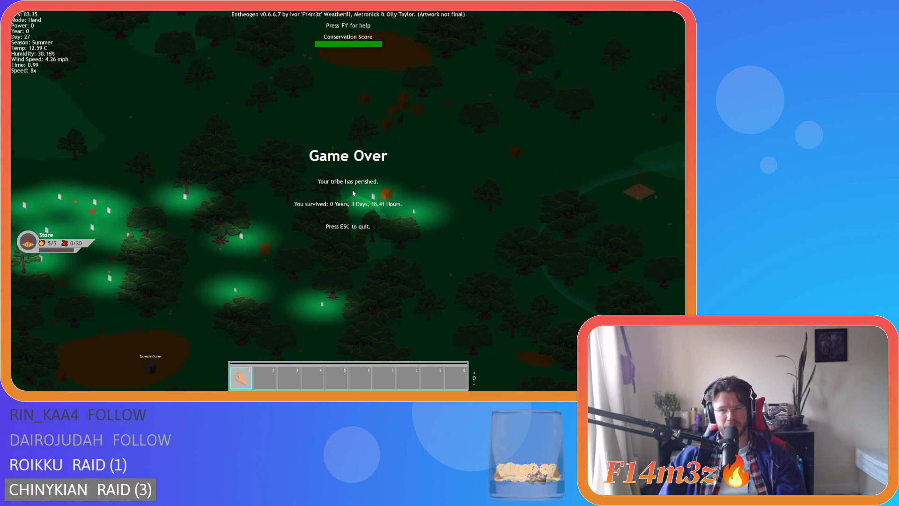
key("a")
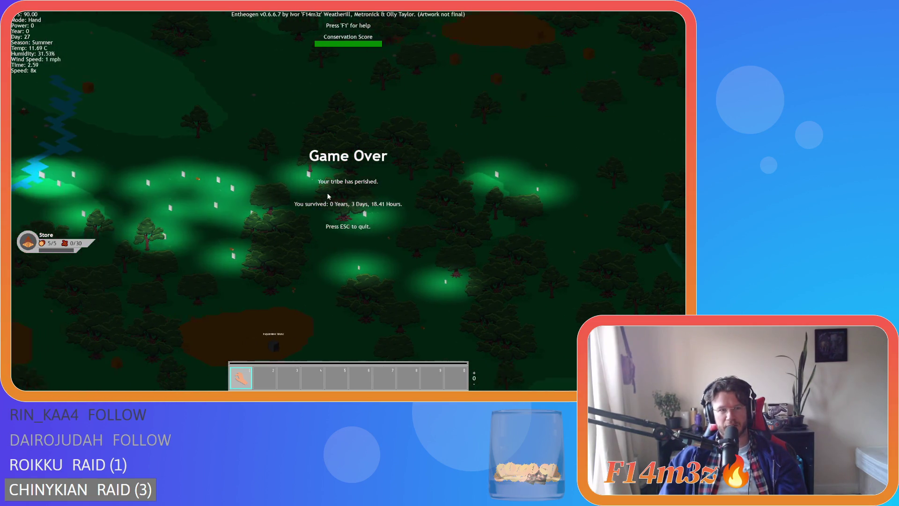
scroll(327, 196, "up", 3)
key("w")
key("d")
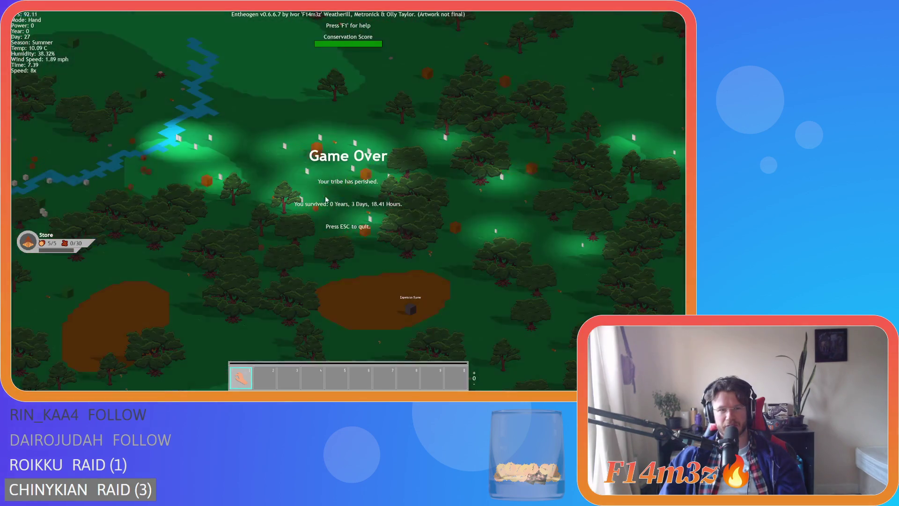
scroll(326, 199, "up", 3)
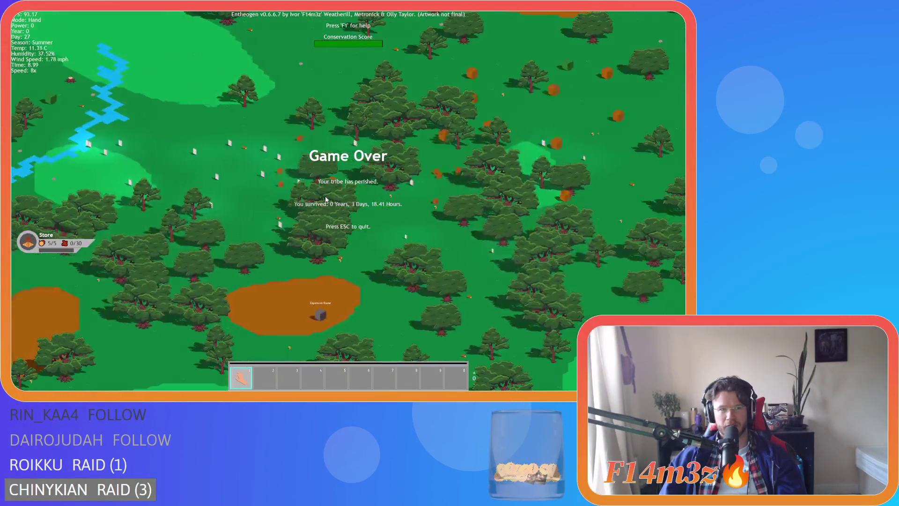
Pull back to a wide view, framing the store patch and the eastern coastline.
key("s")
key("d")
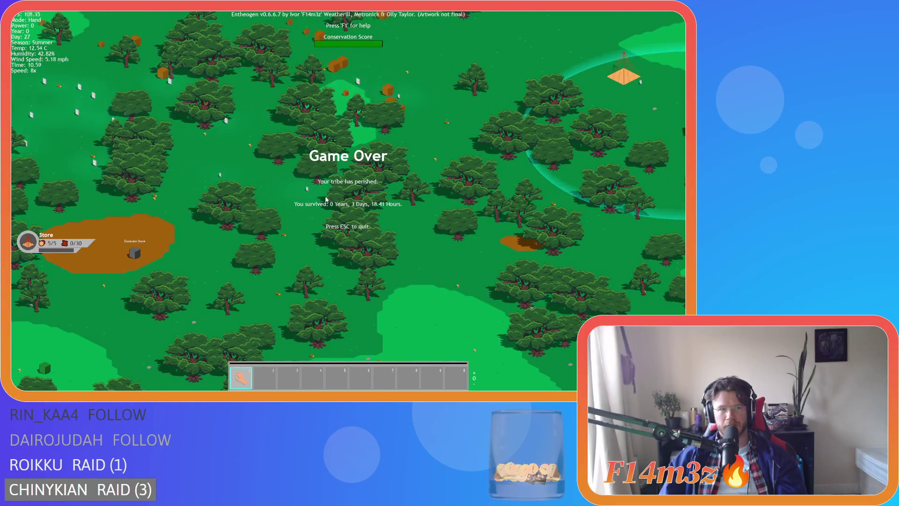
scroll(326, 199, "down", 3)
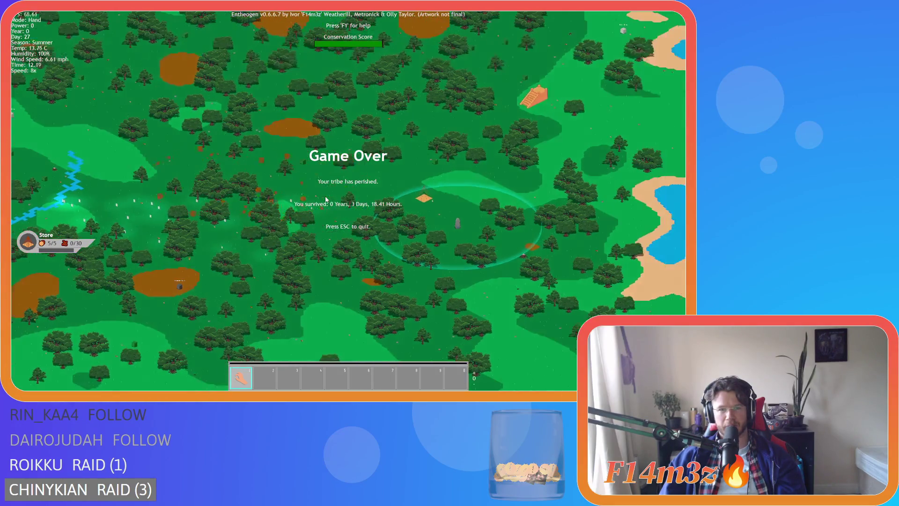
key("a")
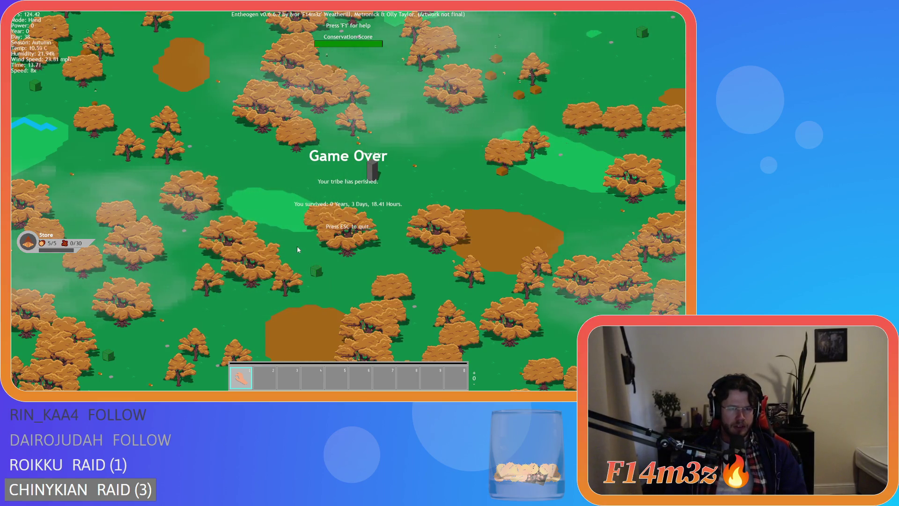
Pan north over the autumn forest, zoom into a single tree, then back out wide.
key("w")
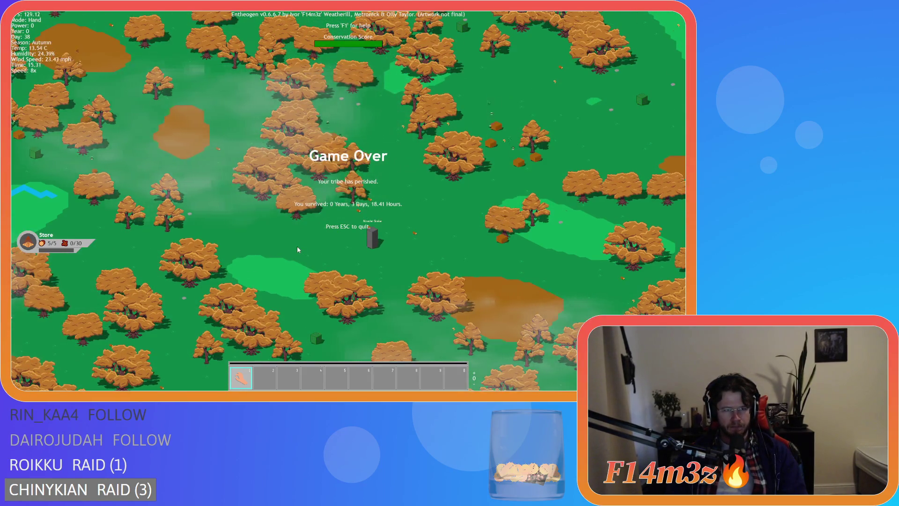
key("s")
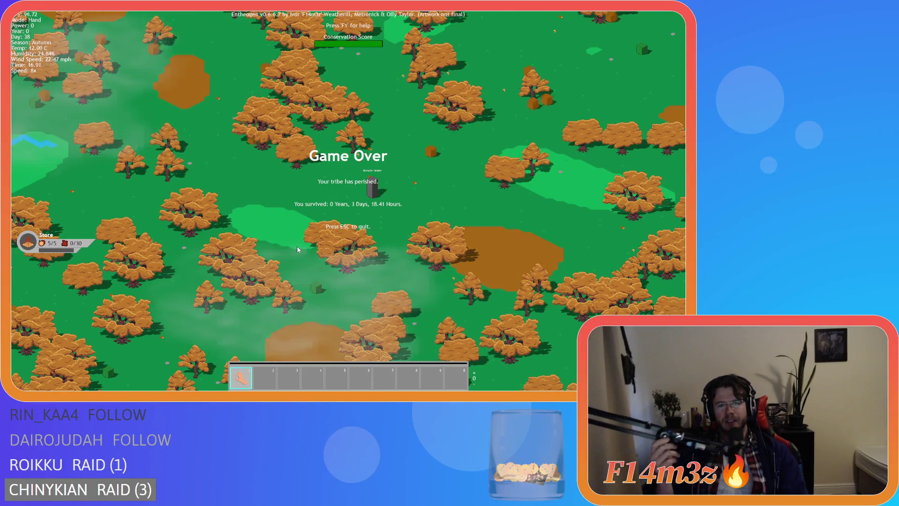
key("w")
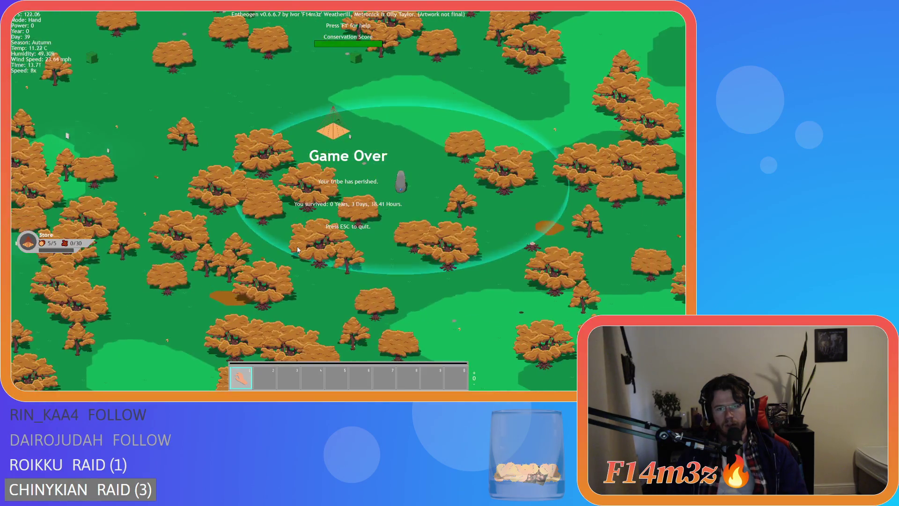
scroll(298, 249, "up", 5)
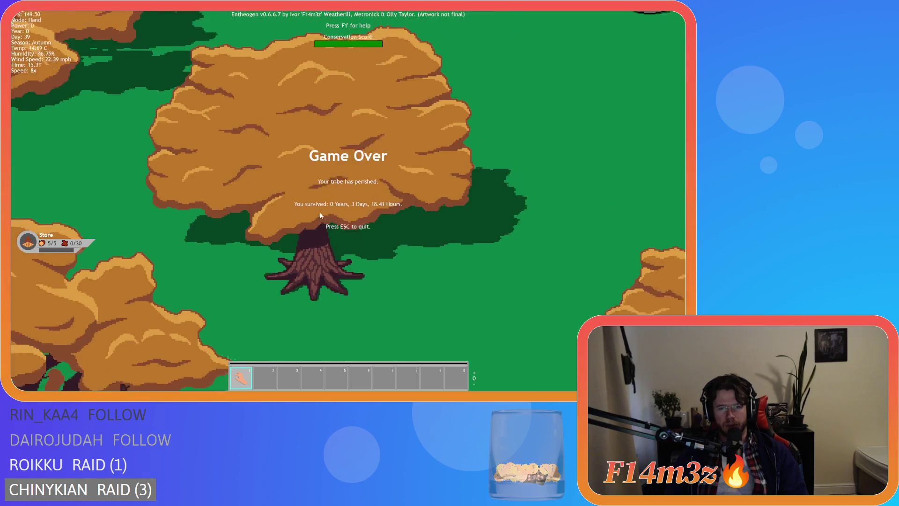
scroll(321, 215, "down", 5)
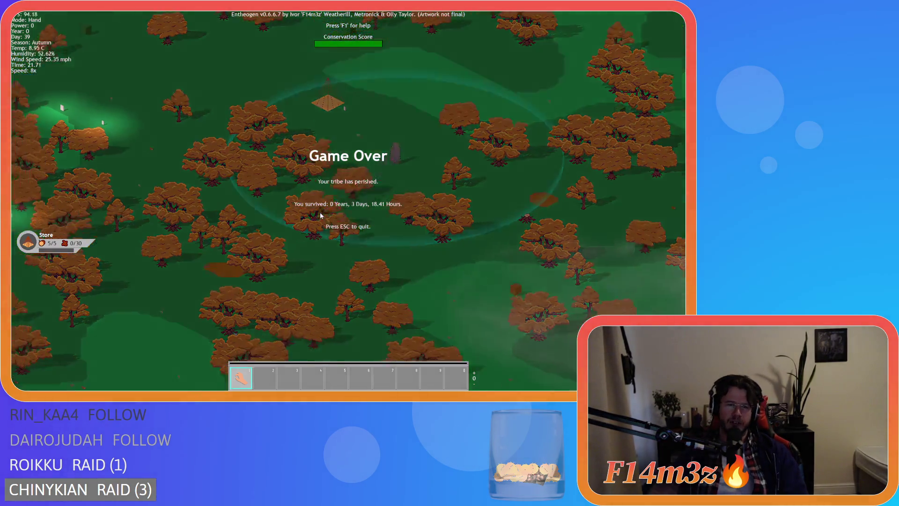
Pan down and left across the autumn forest, past the large trees.
scroll(276, 202, "up", 3)
scroll(275, 203, "down", 5)
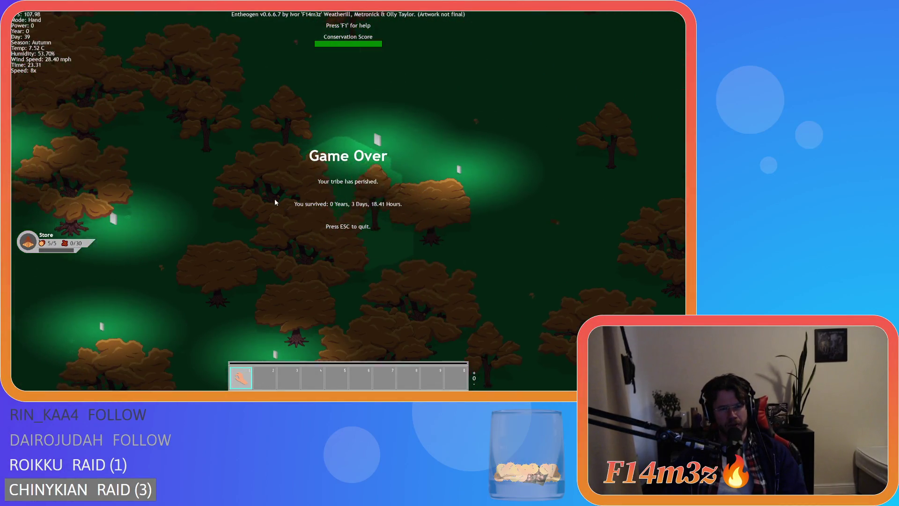
key("s")
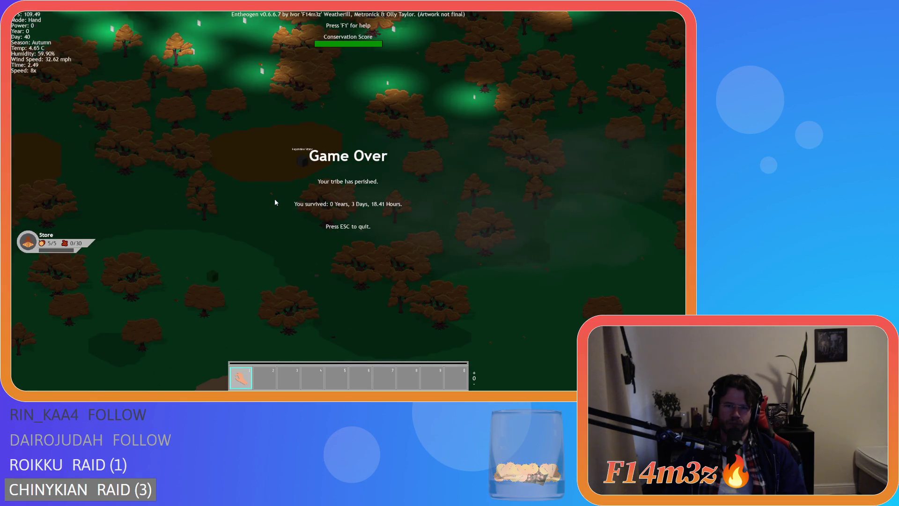
key("a")
key("s")
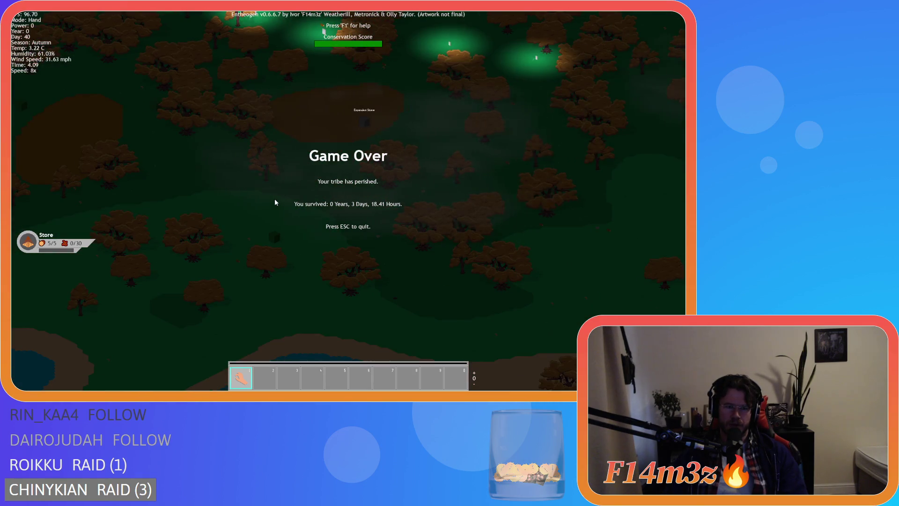
scroll(275, 201, "up", 5)
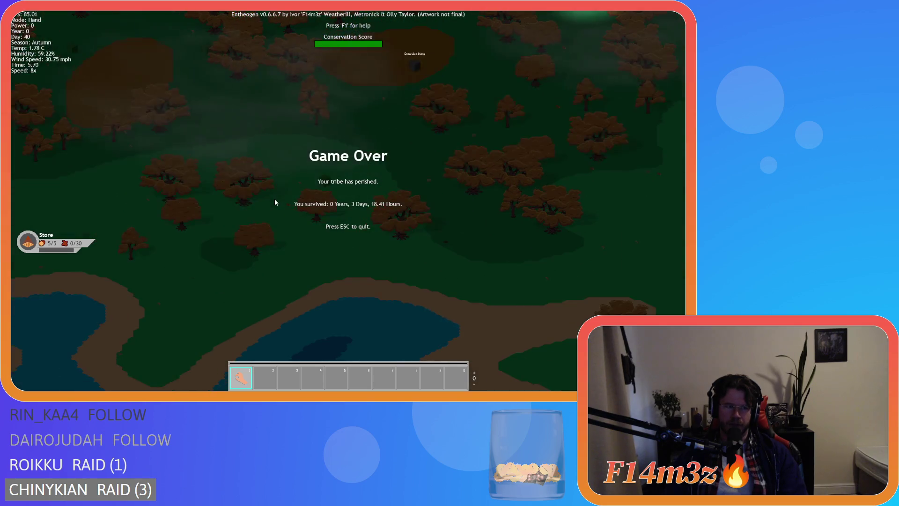
key("a")
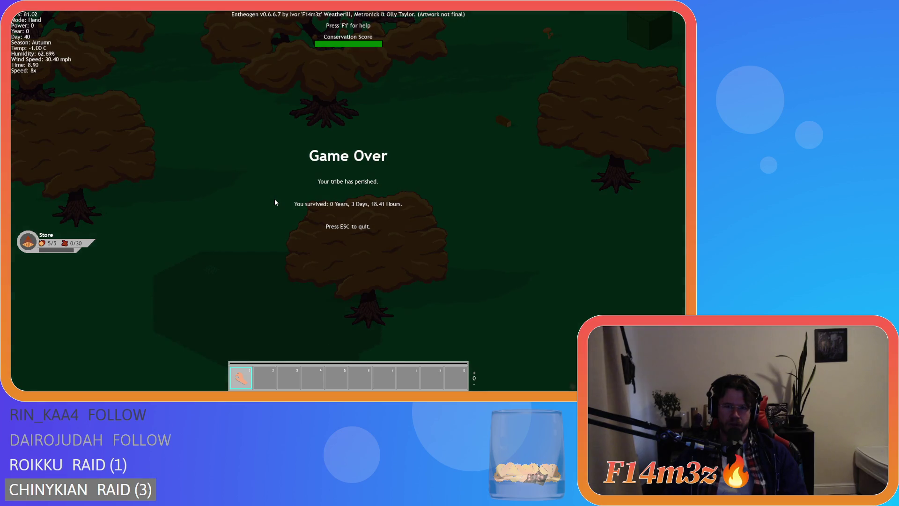
Zoom in and out repeatedly, ending close on large trees beside the light green strip.
scroll(275, 201, "down", 5)
scroll(275, 202, "down", 5)
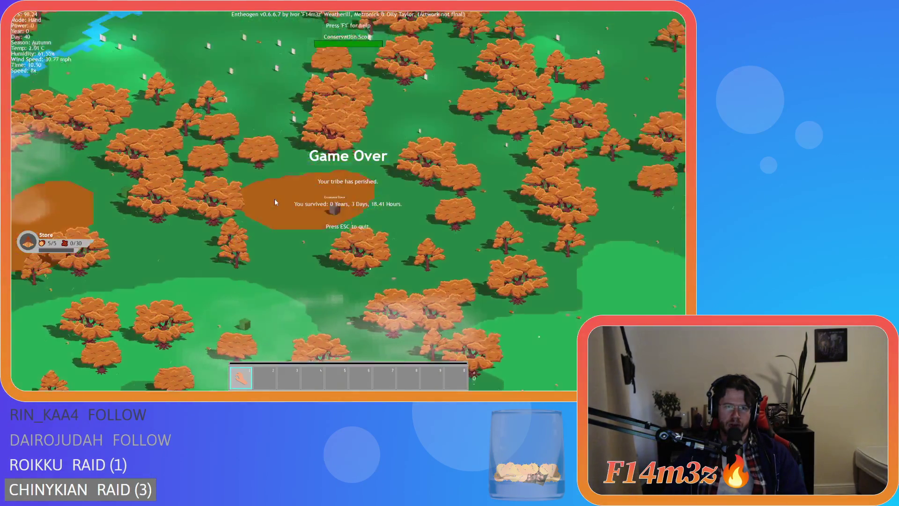
scroll(275, 202, "up", 3)
scroll(275, 202, "up", 5)
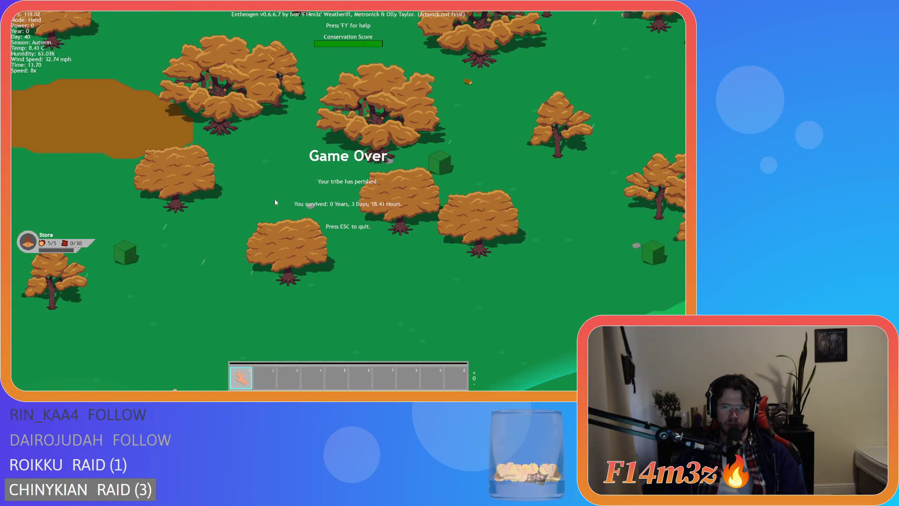
scroll(275, 202, "up", 5)
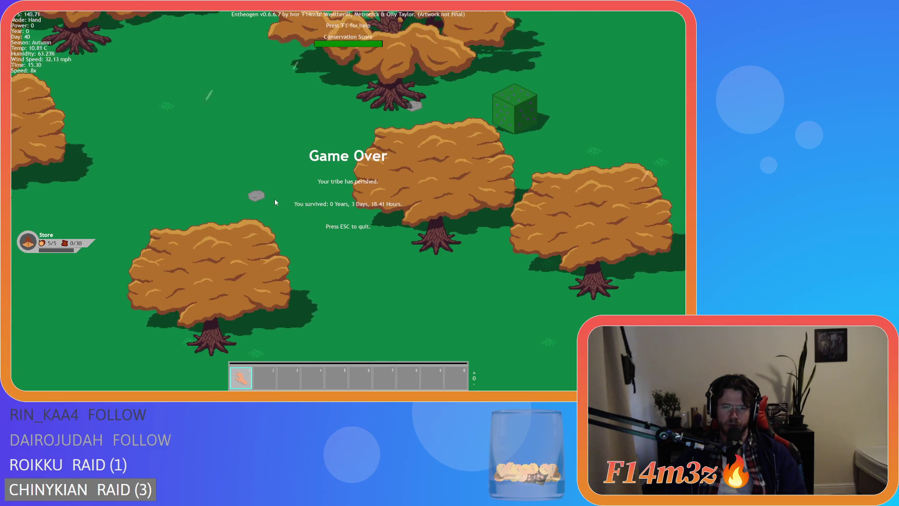
scroll(275, 202, "down", 5)
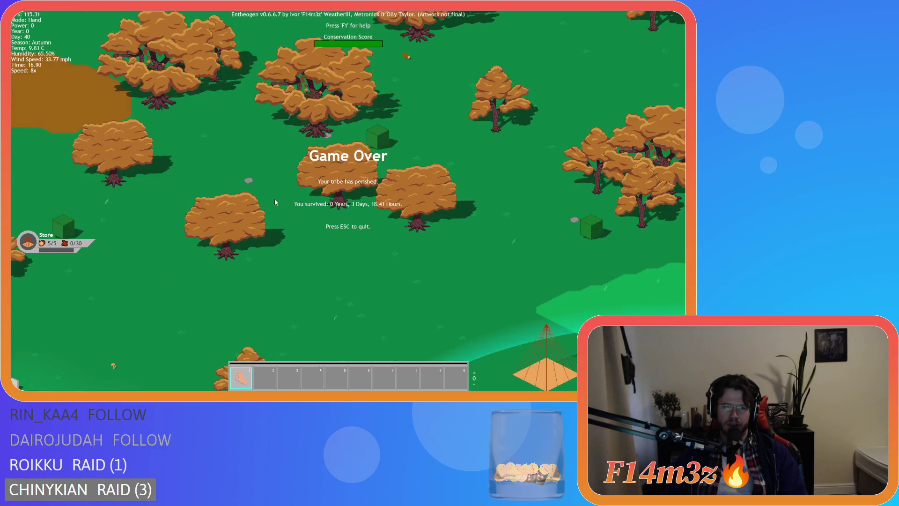
scroll(275, 202, "down", 5)
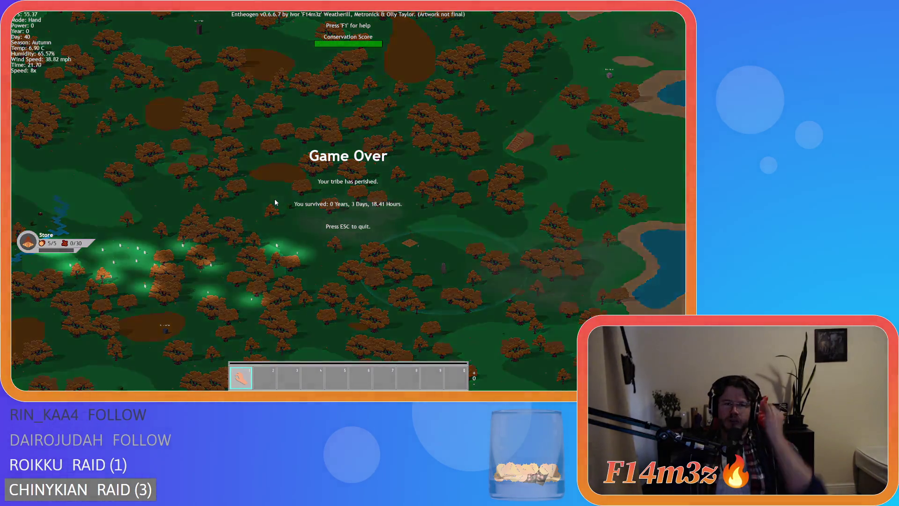
scroll(275, 202, "up", 5)
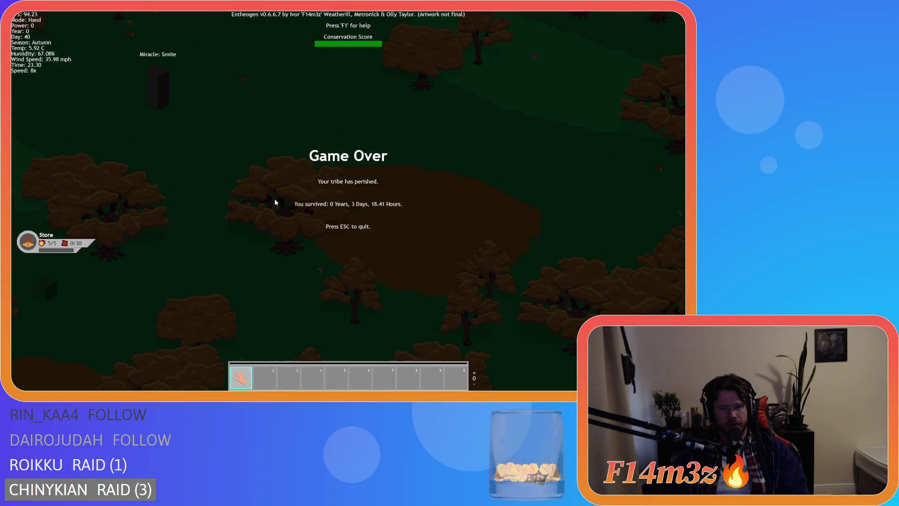
scroll(282, 212, "up", 3)
scroll(282, 210, "down", 3)
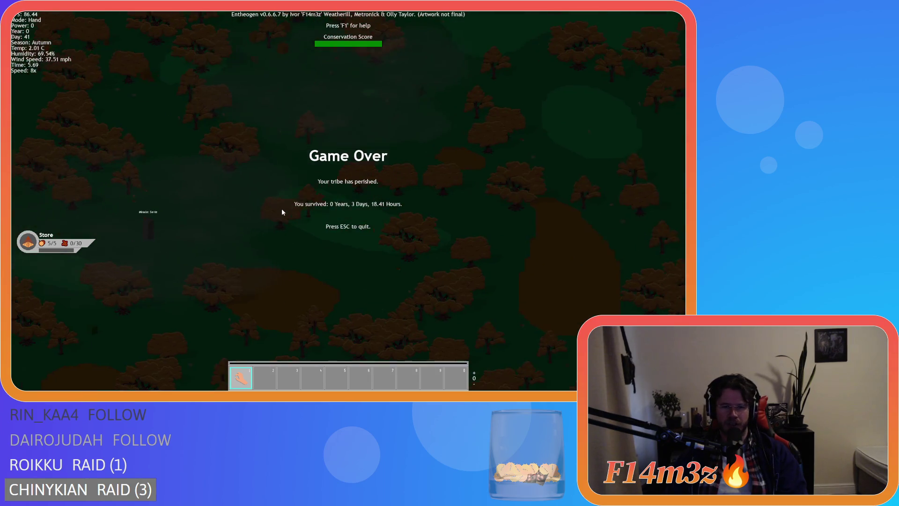
scroll(281, 212, "up", 3)
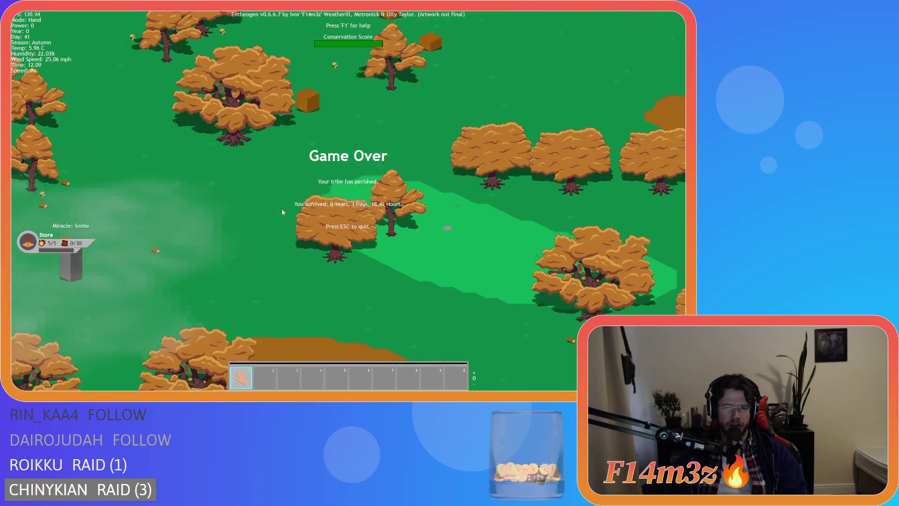
scroll(282, 213, "up", 2)
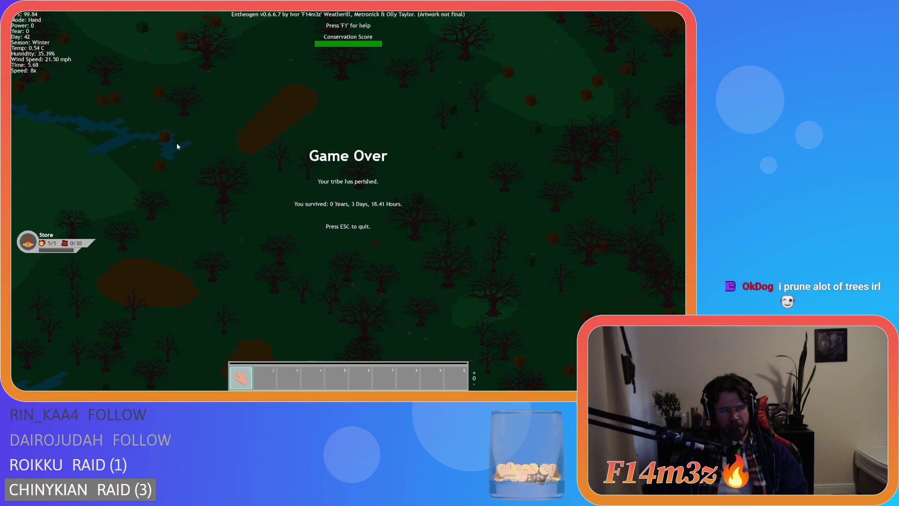
Pan the wide view downward across the leafless winter forest.
key("s")
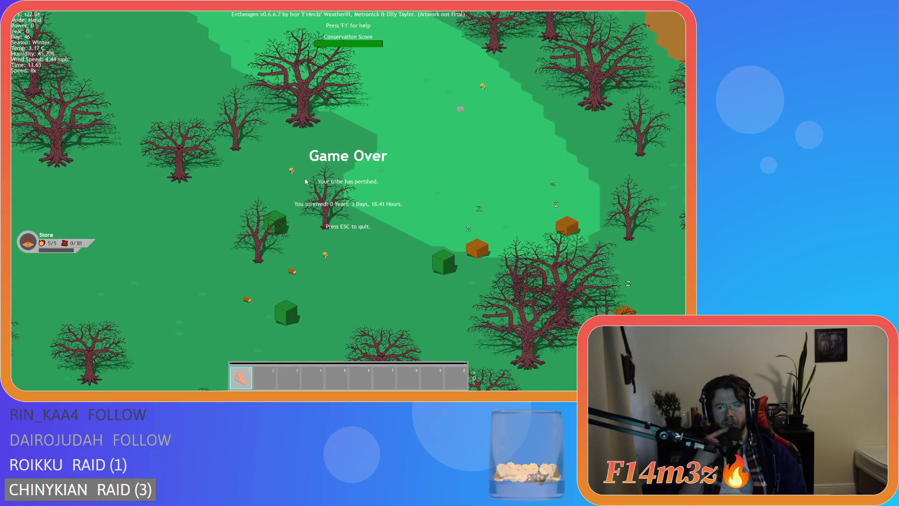
Pan left across the winter island until the orange dirt strip appears.
key("a")
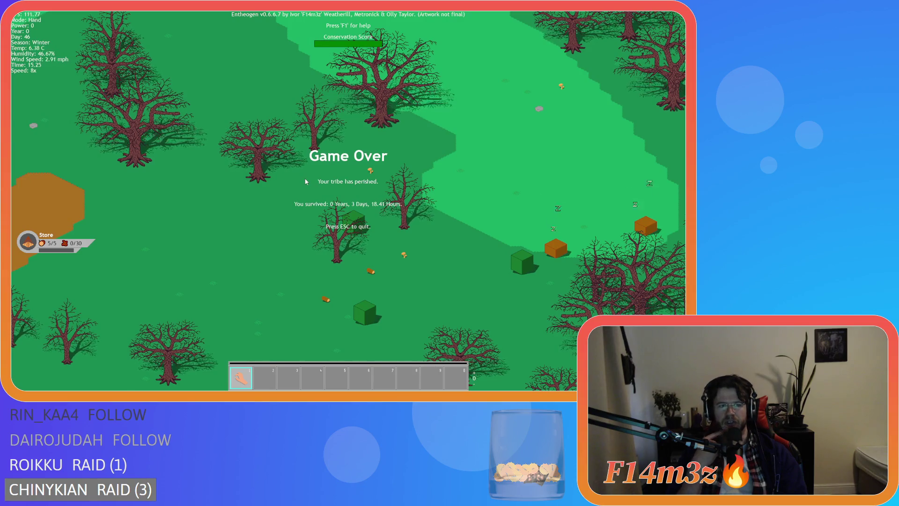
key("a")
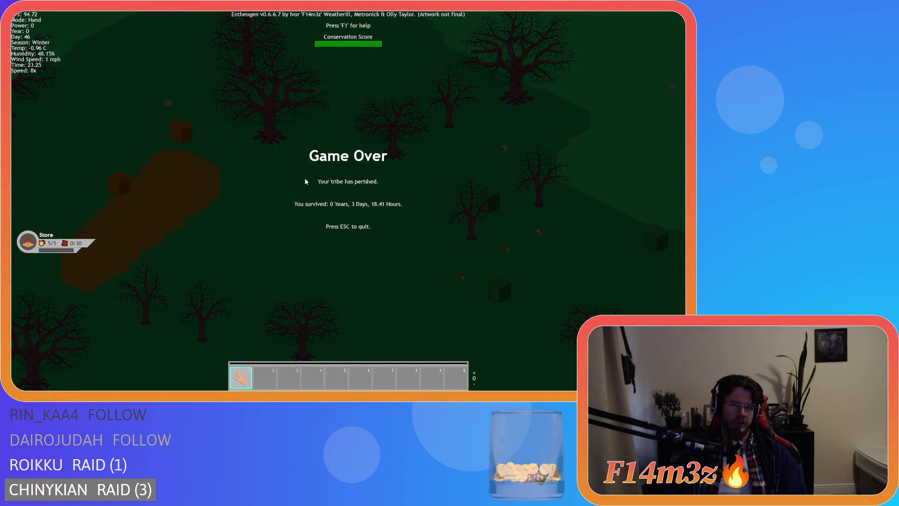
Pan diagonally across the island and zoom in close on a large bare winter tree.
key("w")
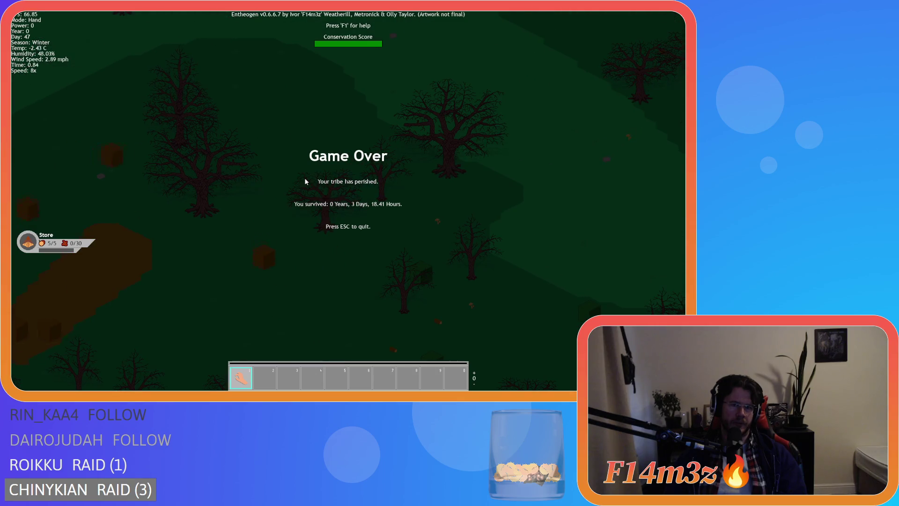
scroll(305, 182, "up", 2)
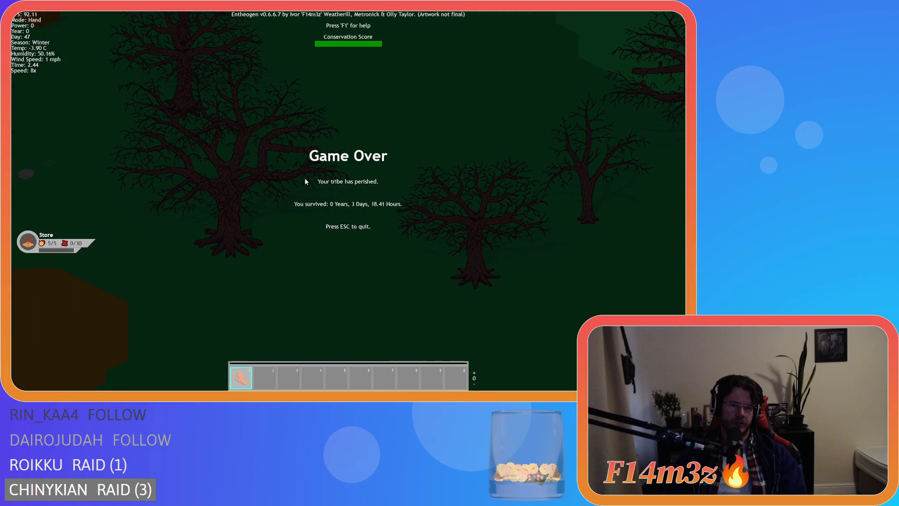
scroll(305, 181, "up", 3)
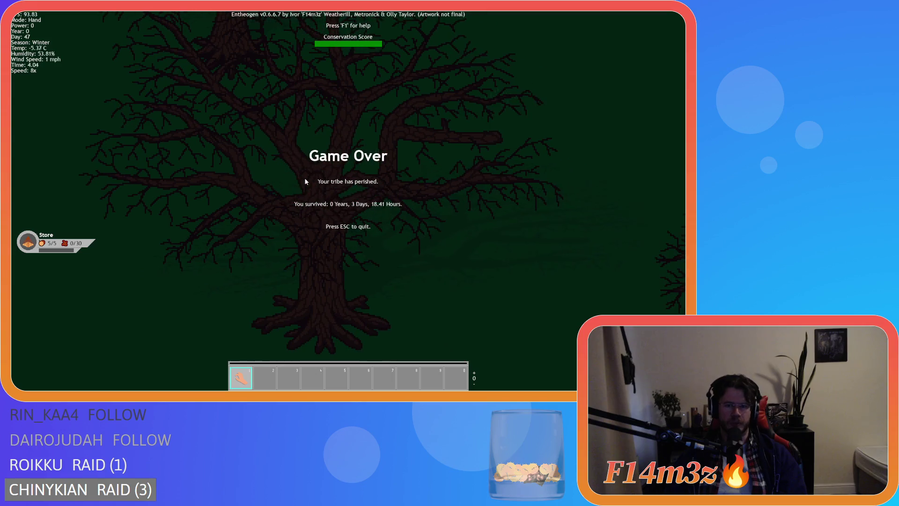
scroll(305, 179, "down", 3)
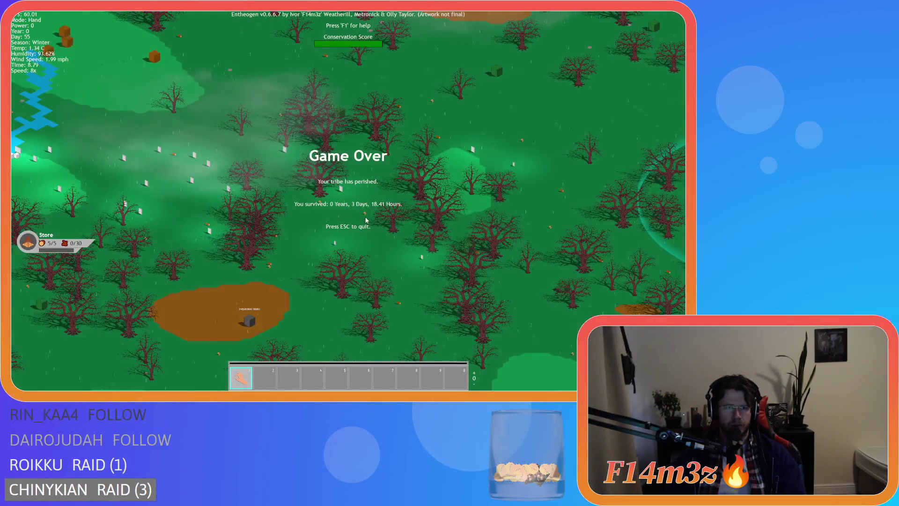
Pan past trees and crates to frame the orange pyramid and standing stone, then zoom in.
key("d")
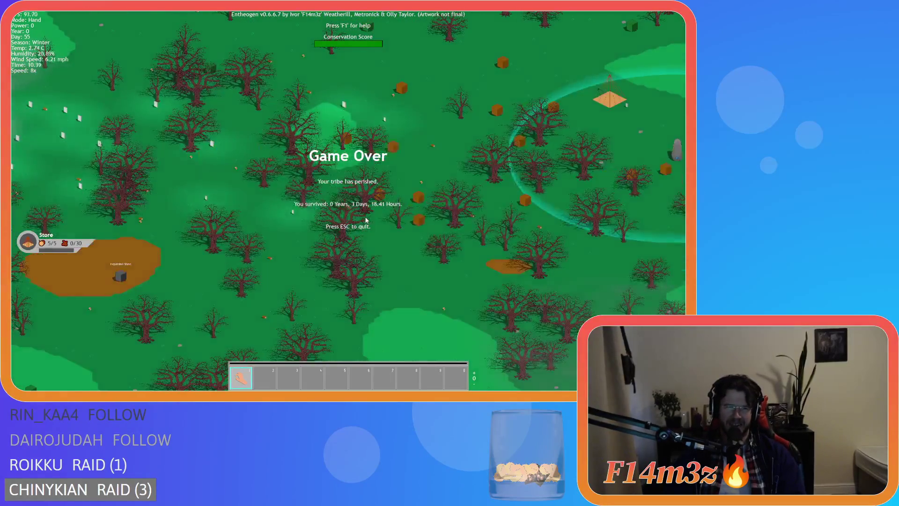
key("w")
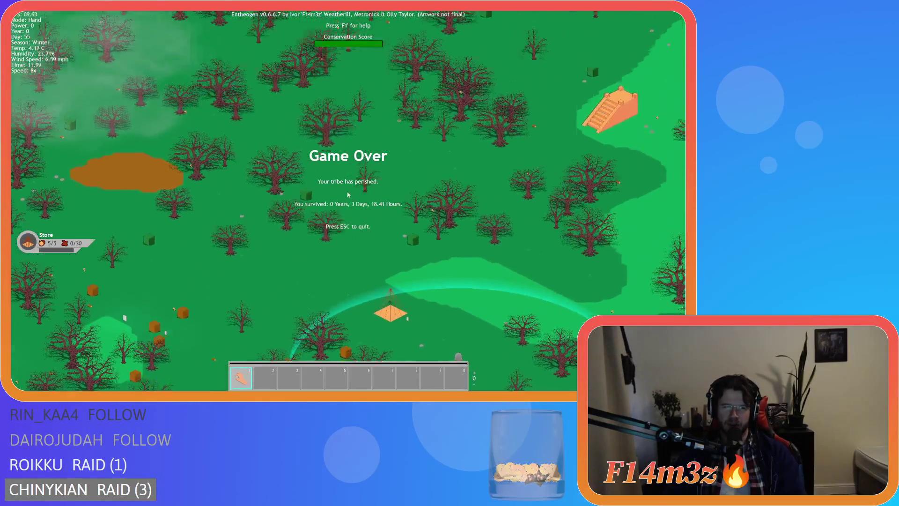
key("a")
key("s")
key("a")
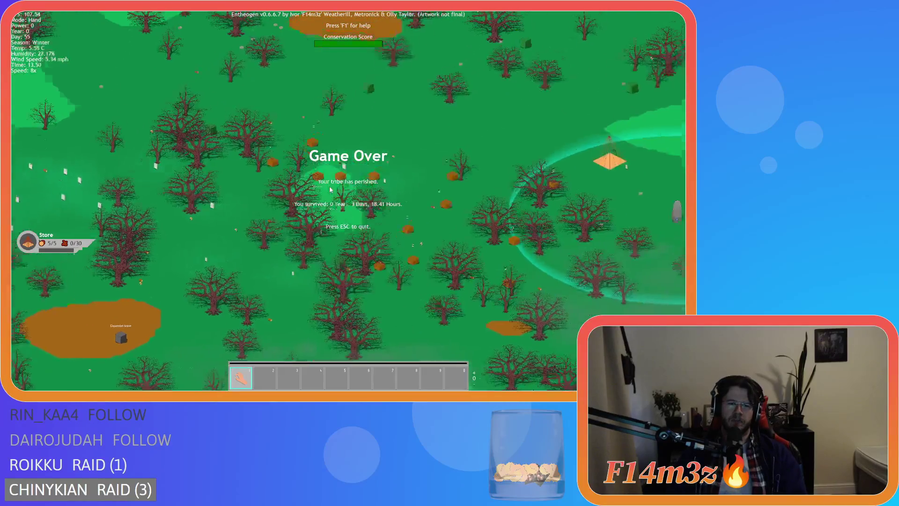
key("w")
key("d")
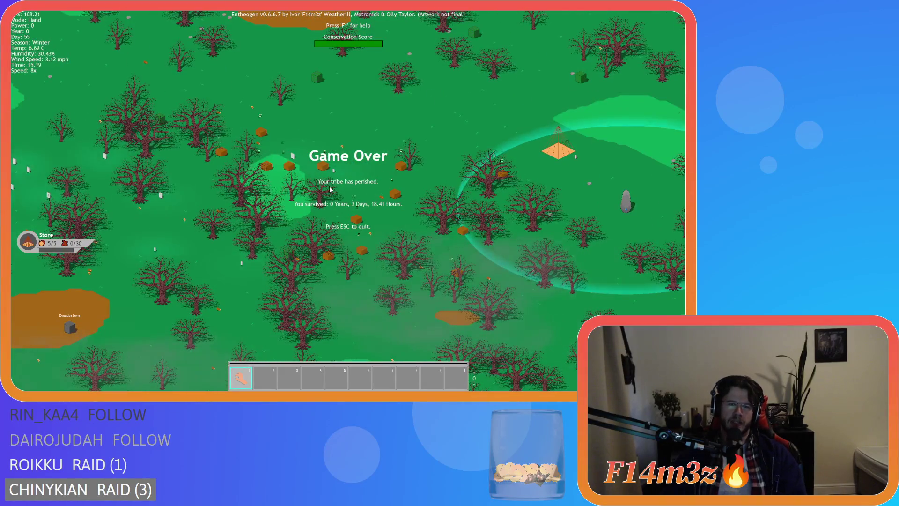
scroll(330, 189, "up", 5)
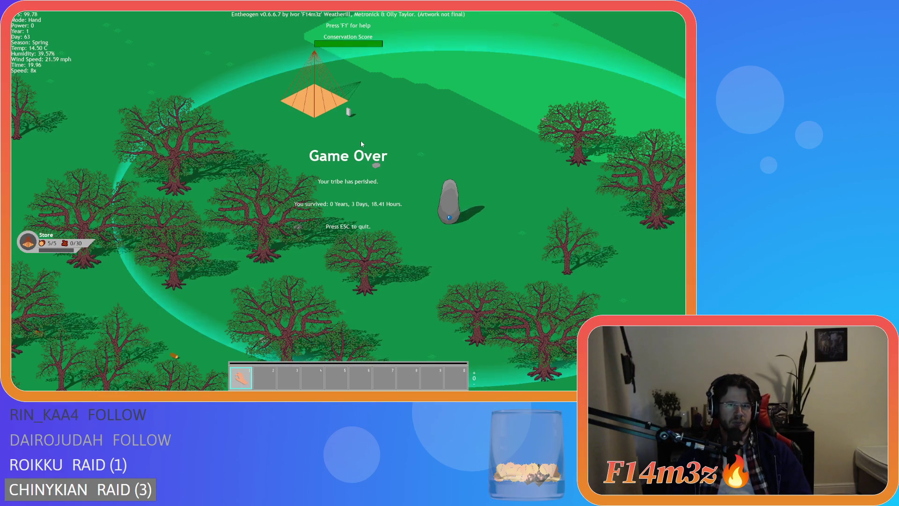
Pan the camera up-left past the brown patch through night into the Day 65 dawn.
key("w")
key("a")
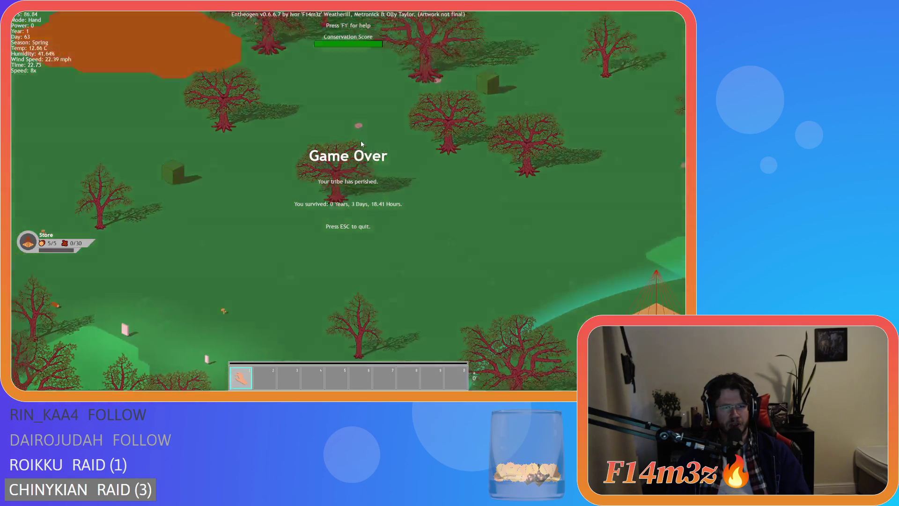
key("w")
key("a")
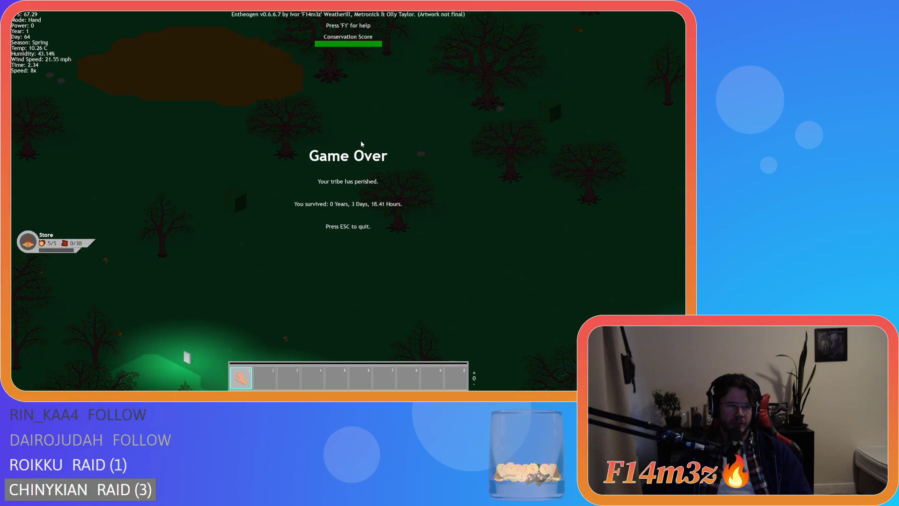
key("w")
key("a")
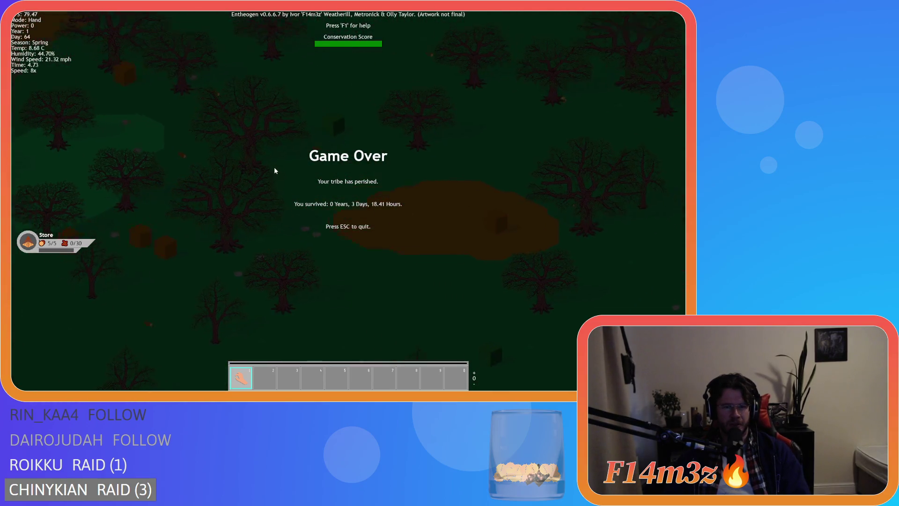
key("w")
key("a")
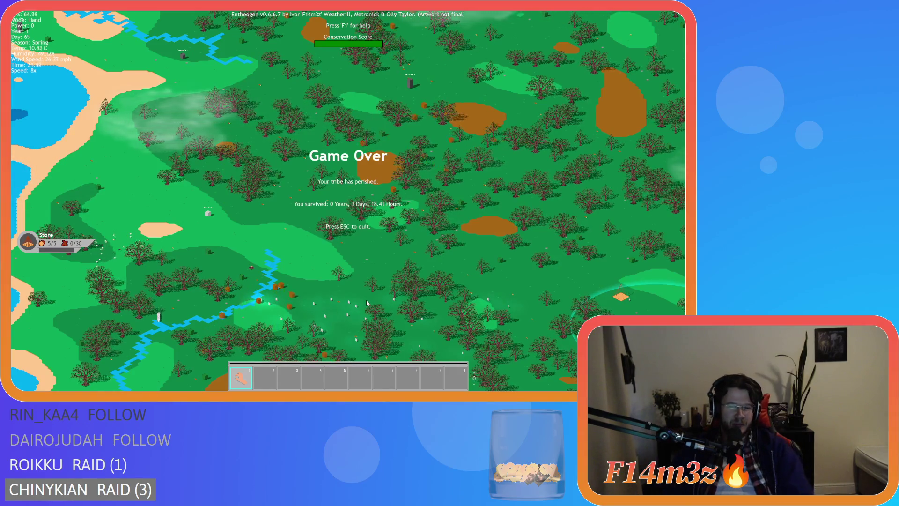
Pan and zoom along the coast with the sea at top, then onto a forest area.
key("w")
key("d")
key("d")
scroll(274, 241, "up", 5)
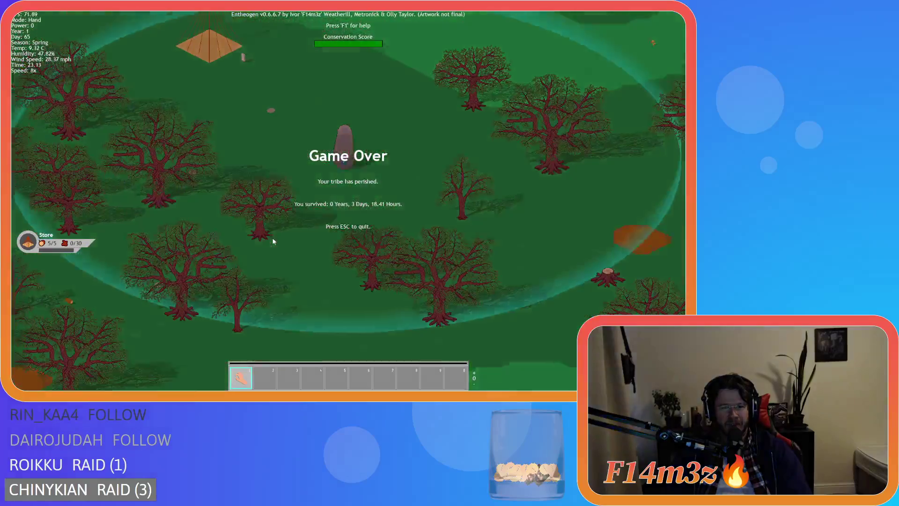
scroll(274, 241, "down", 5)
key("w")
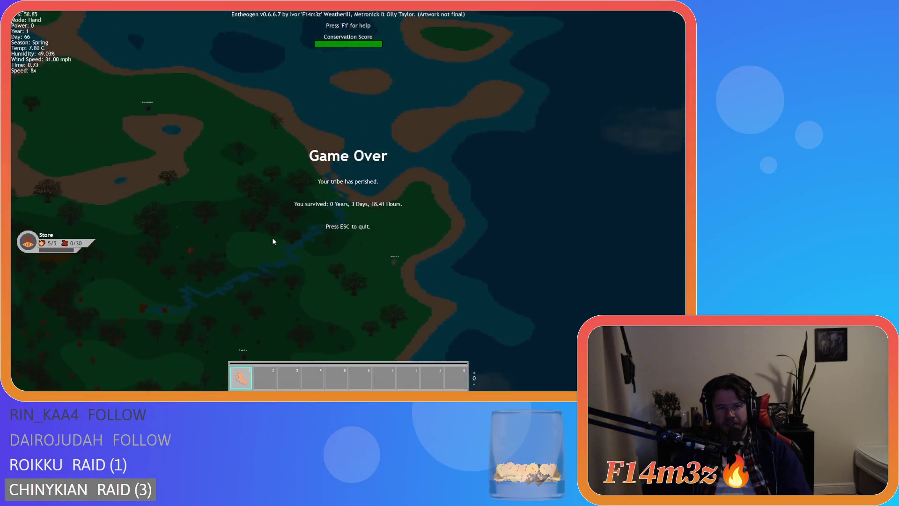
key("s")
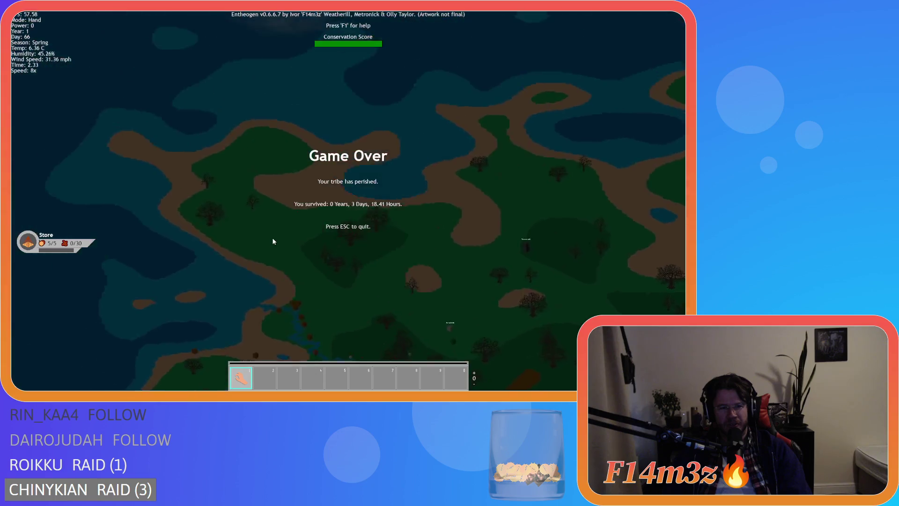
scroll(274, 241, "up", 5)
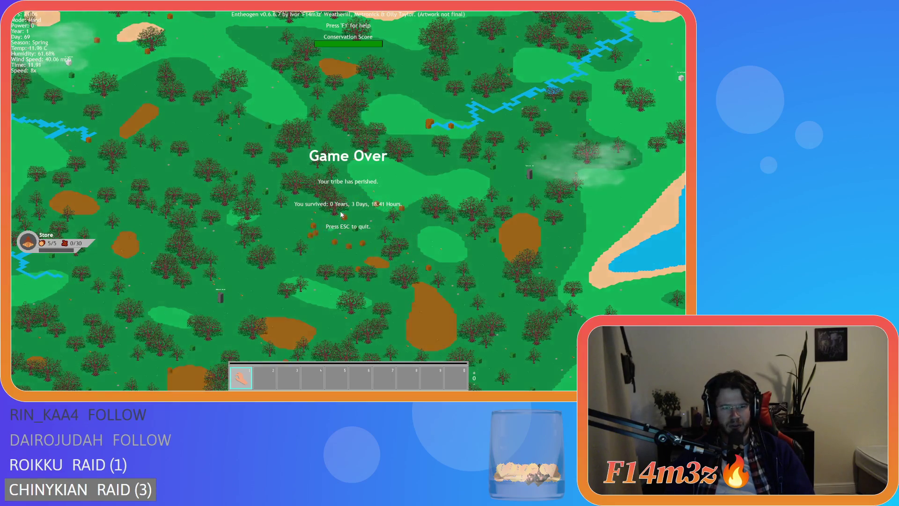
Zoom out to the full island, then back in on a dark forest patch.
scroll(341, 214, "up", 3)
scroll(341, 215, "down", 5)
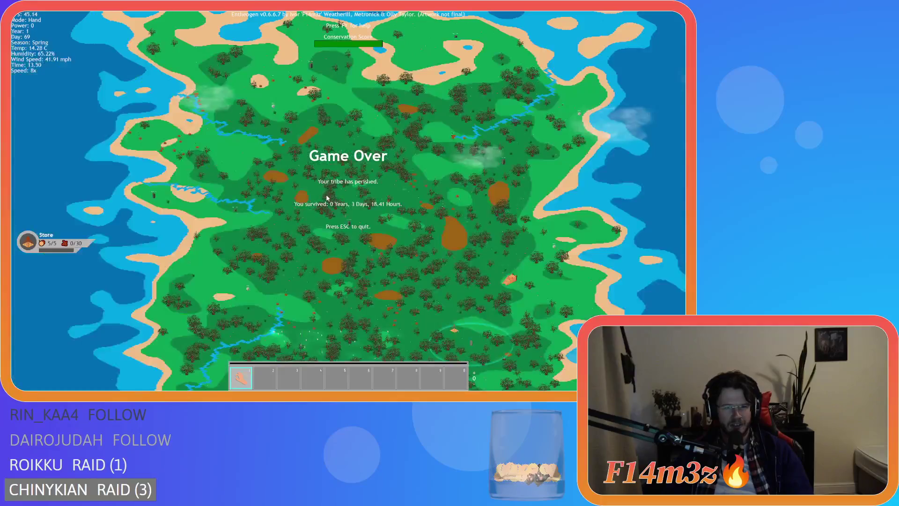
scroll(332, 183, "up", 3)
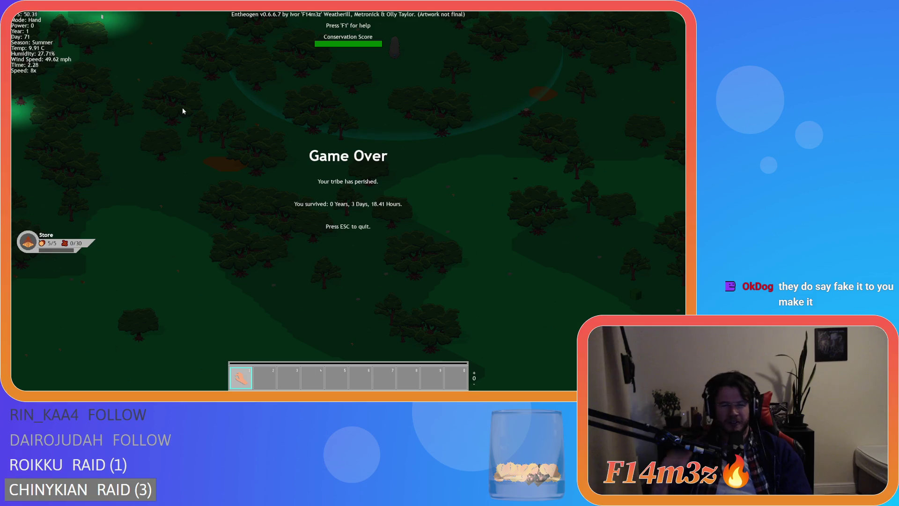
Adjust the zoom around the forest and pan south to reveal the coastline.
scroll(215, 131, "up", 5)
scroll(221, 135, "down", 5)
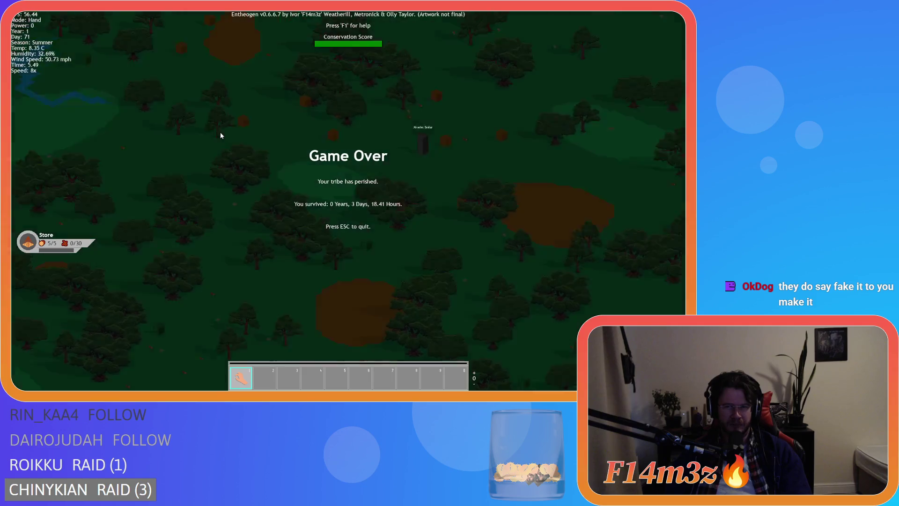
scroll(221, 135, "down", 5)
scroll(221, 135, "up", 5)
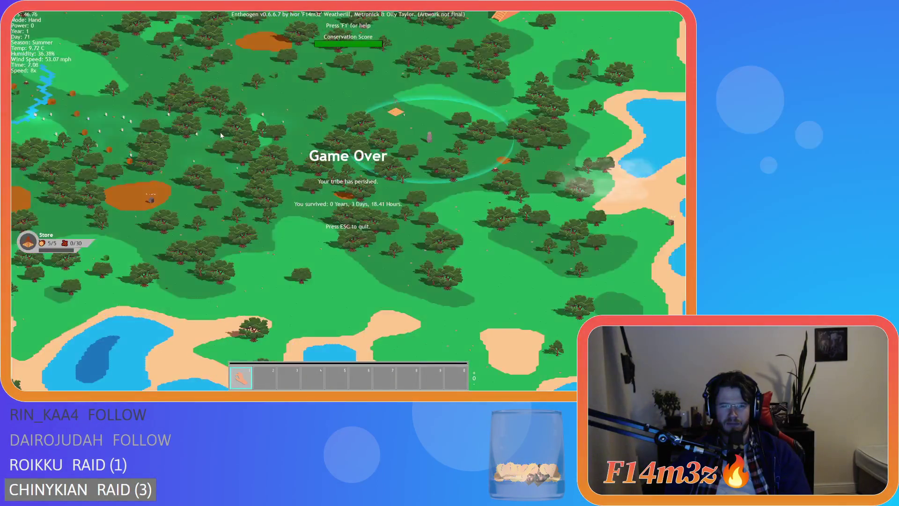
scroll(221, 135, "down", 5)
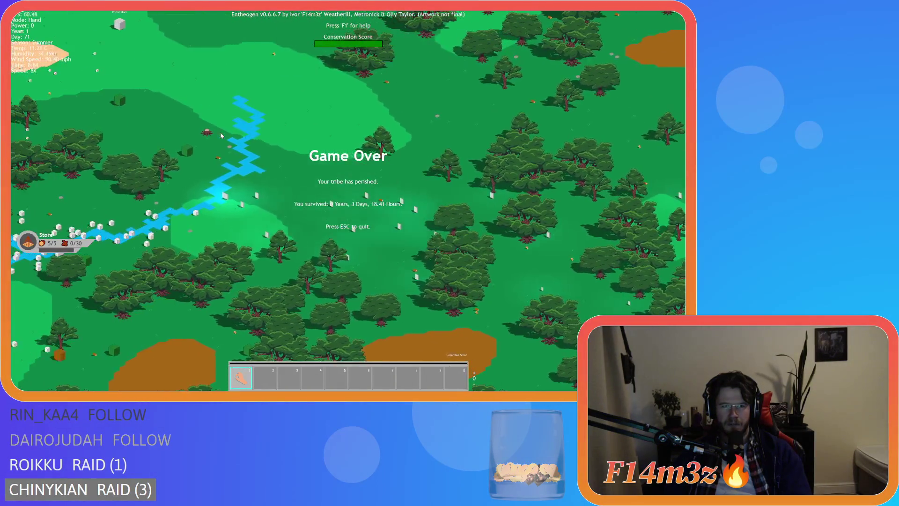
key("s")
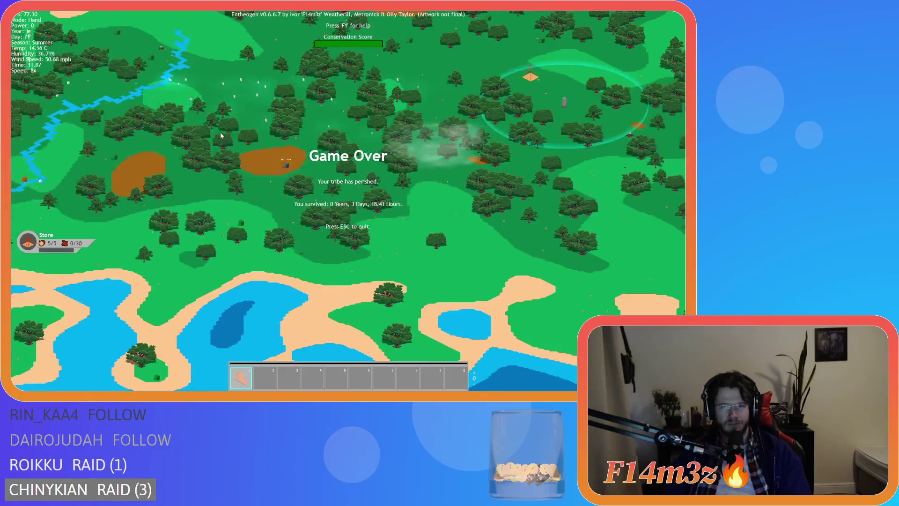
scroll(221, 136, "up", 3)
scroll(221, 135, "down", 3)
scroll(221, 135, "up", 3)
Pan right and down past the tribe's ring over the forest, then back toward the ring.
key("d")
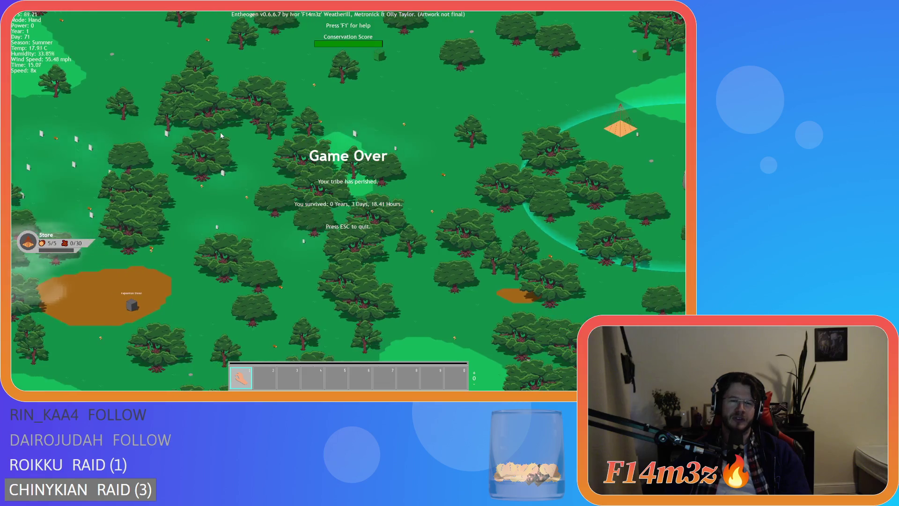
key("d")
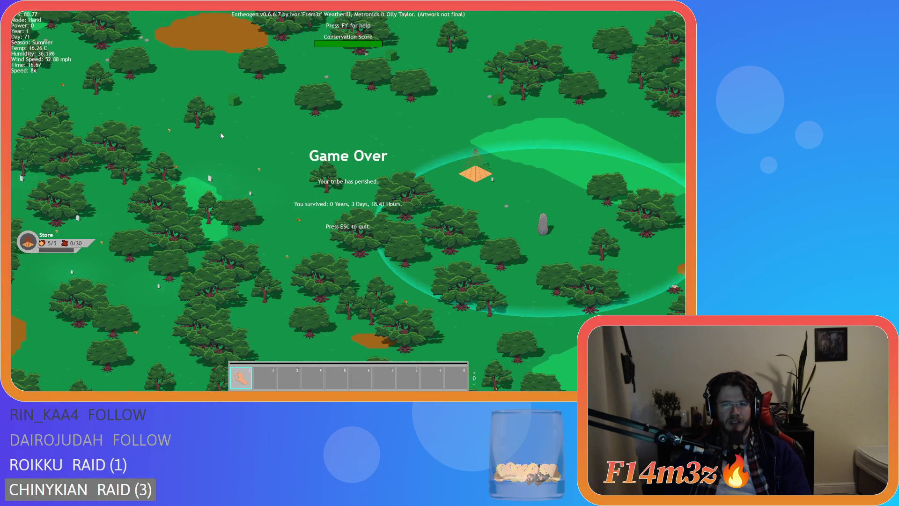
key("s")
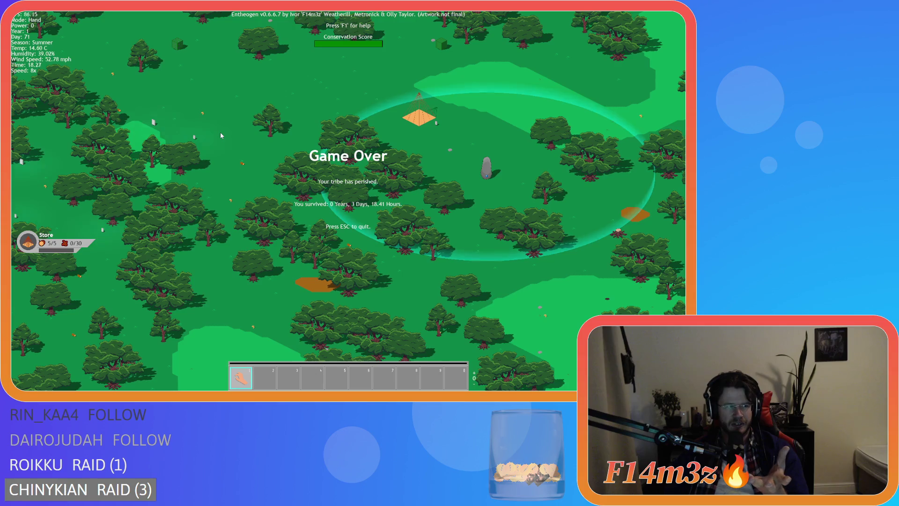
key("d")
key("s")
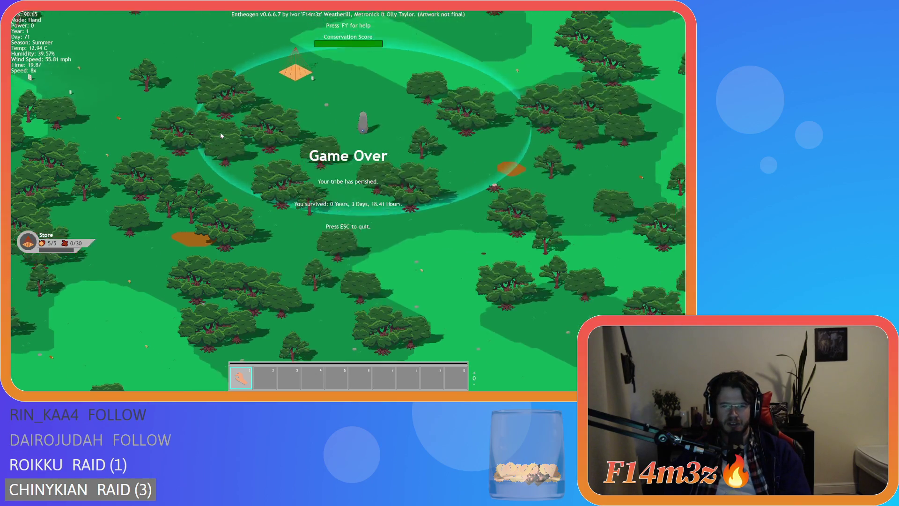
key("w")
key("s")
key("a")
key("w")
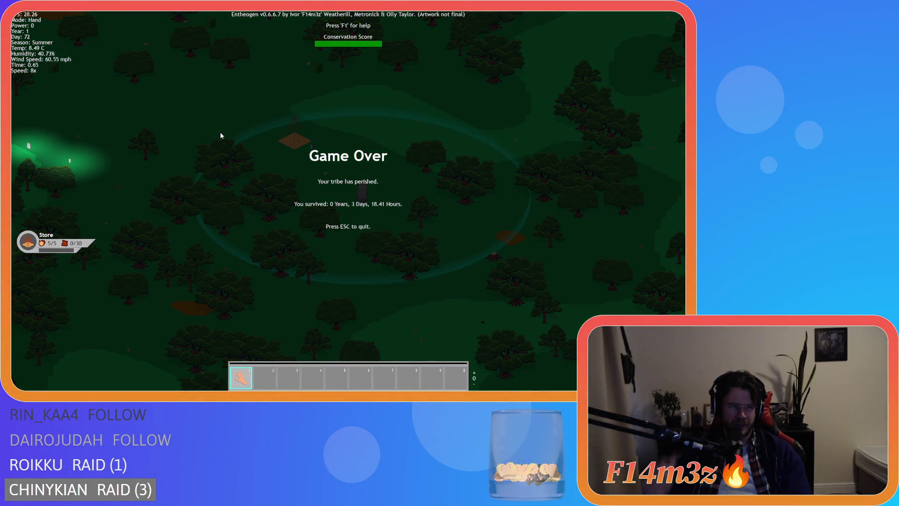
Pan across the night island toward the lake on the right, then down to the glowing clearings.
key("a")
key("s")
key("w")
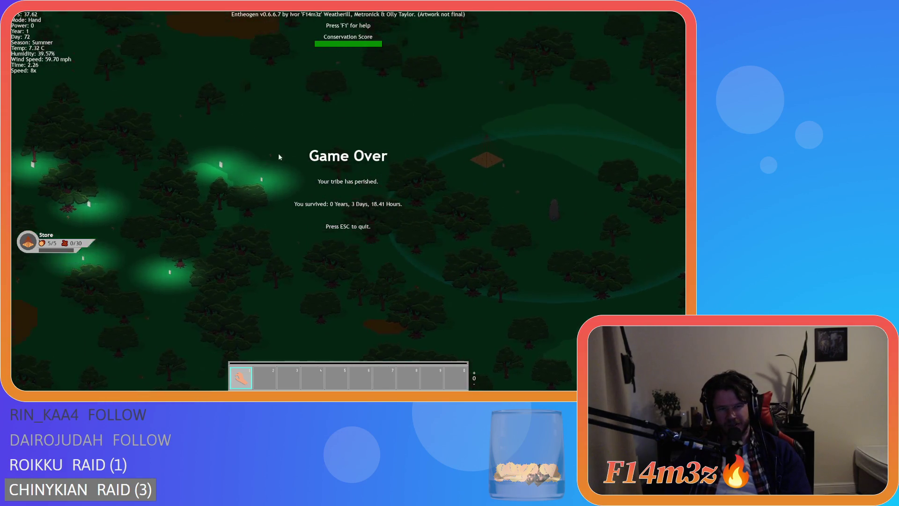
key("w")
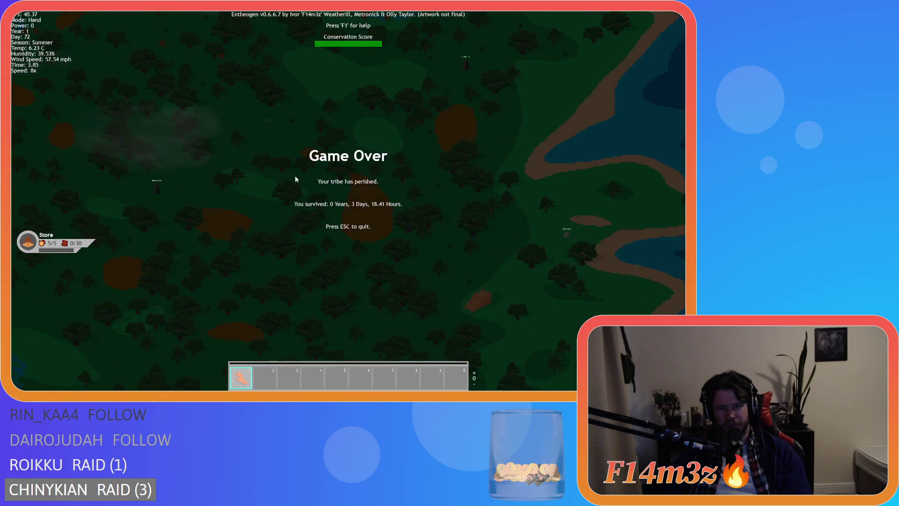
key("s")
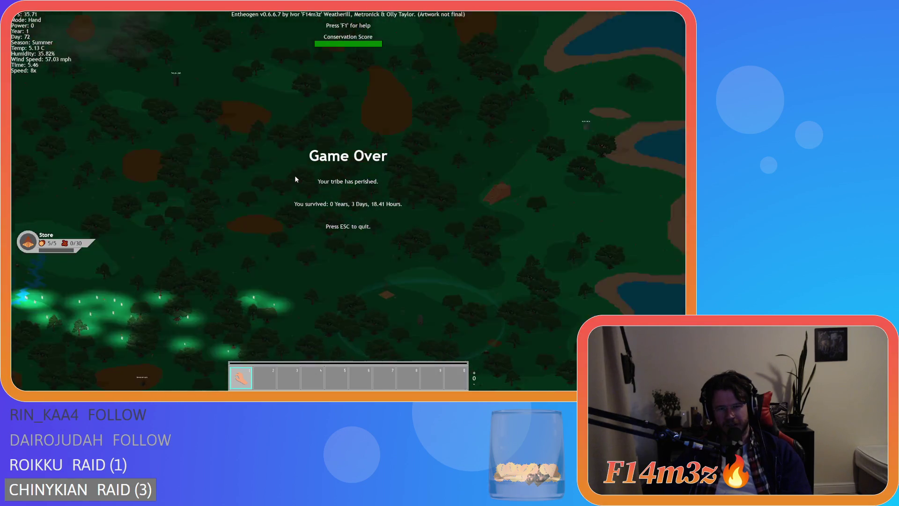
key("s")
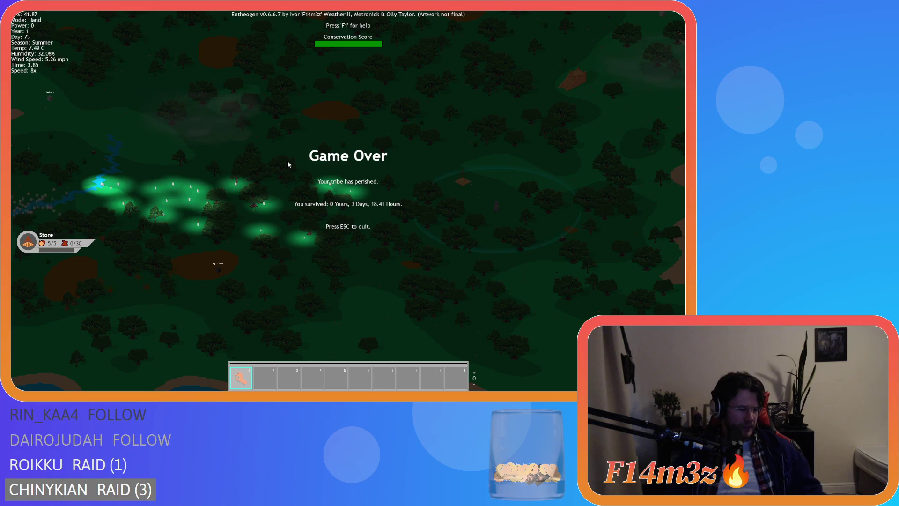
Zoom out to survey the island, then pan to the western shore and sandy ponds.
scroll(263, 149, "down", 5)
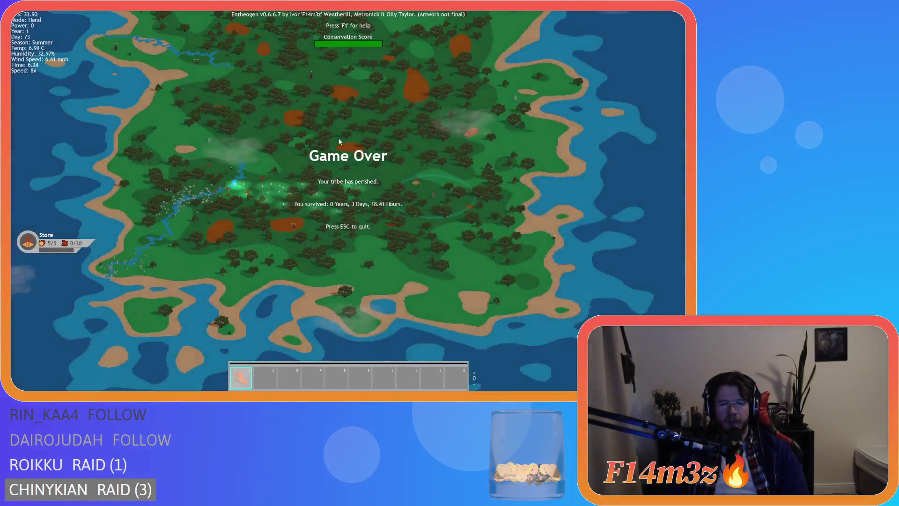
scroll(241, 155, "up", 5)
scroll(322, 124, "down", 5)
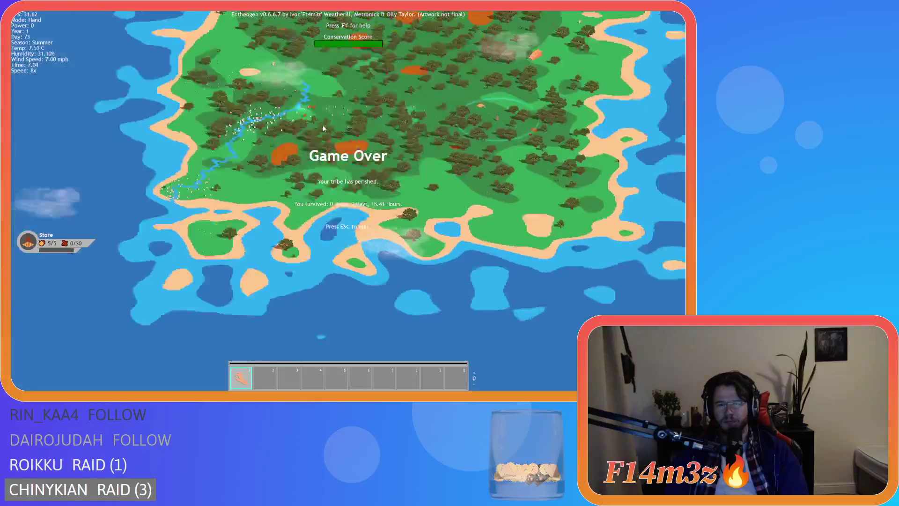
scroll(323, 128, "up", 8)
scroll(330, 89, "down", 5)
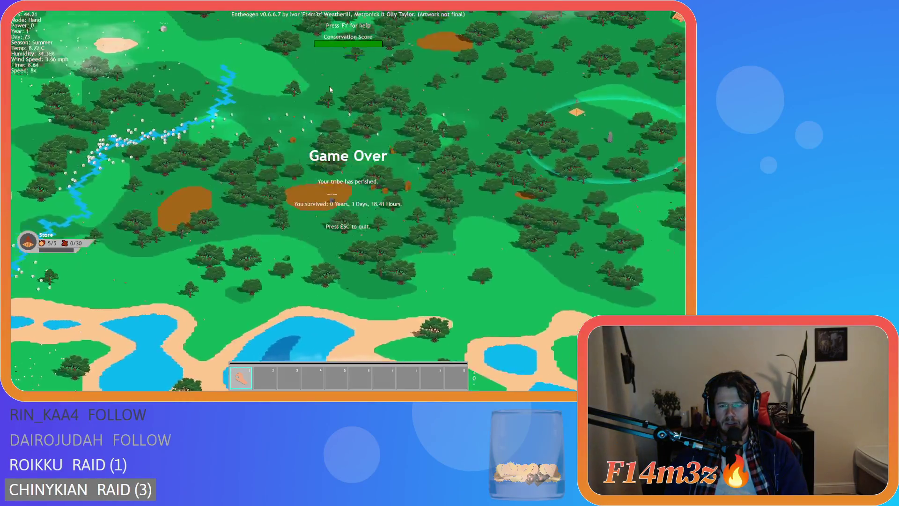
key("a")
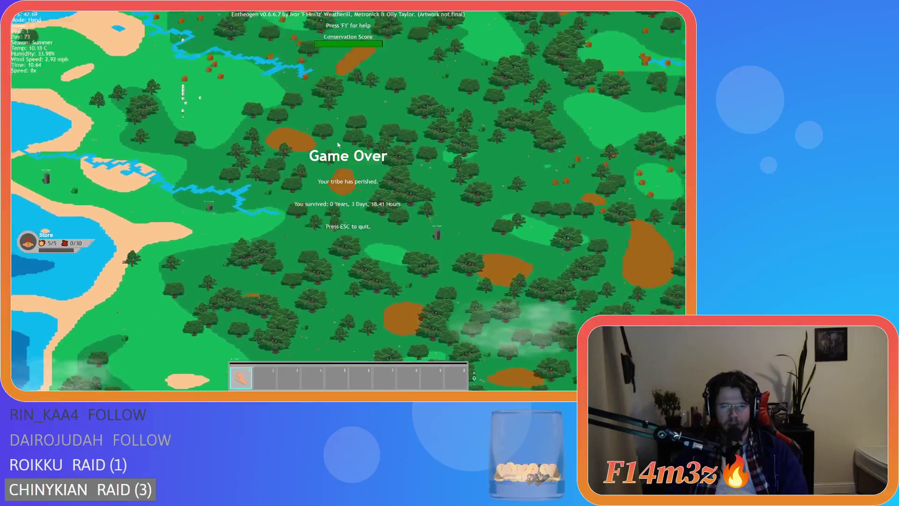
key("w")
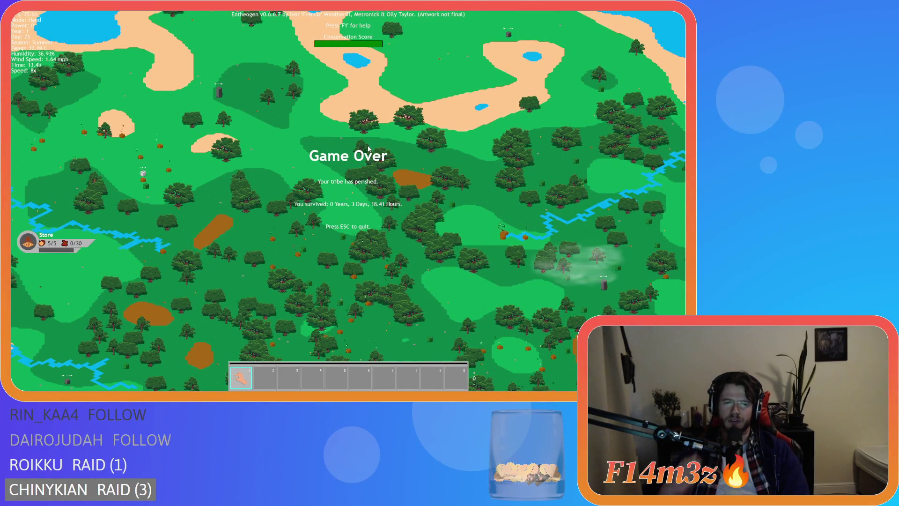
Pan to the eastern coast, across the forest to the river, southern coast and tribe's ring.
key("d")
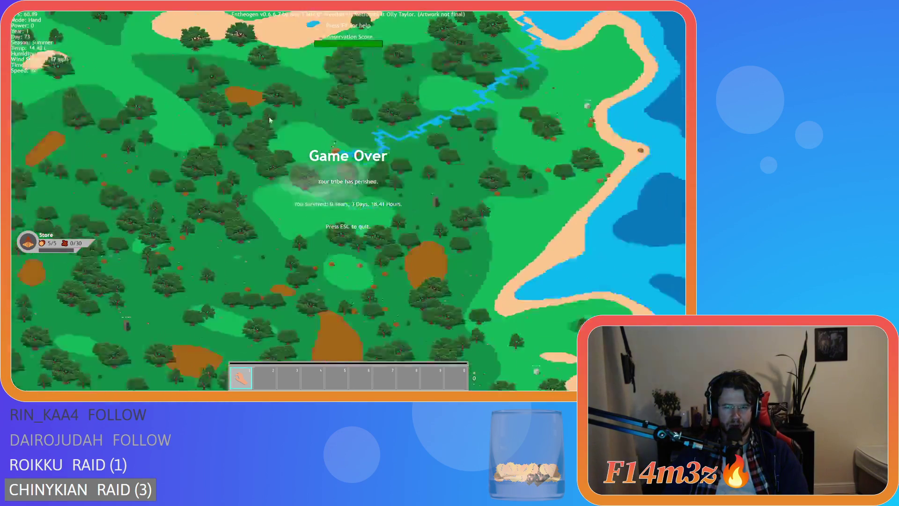
key("d")
key("s")
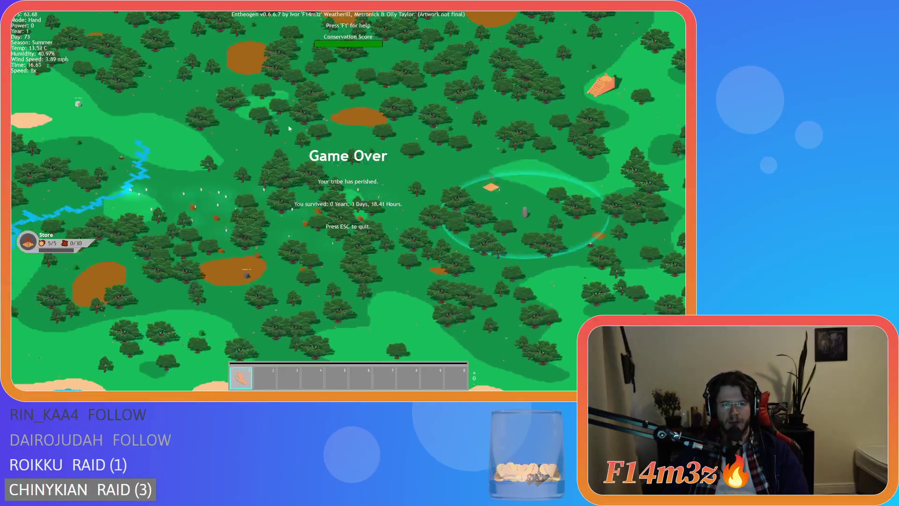
key("s")
key("a")
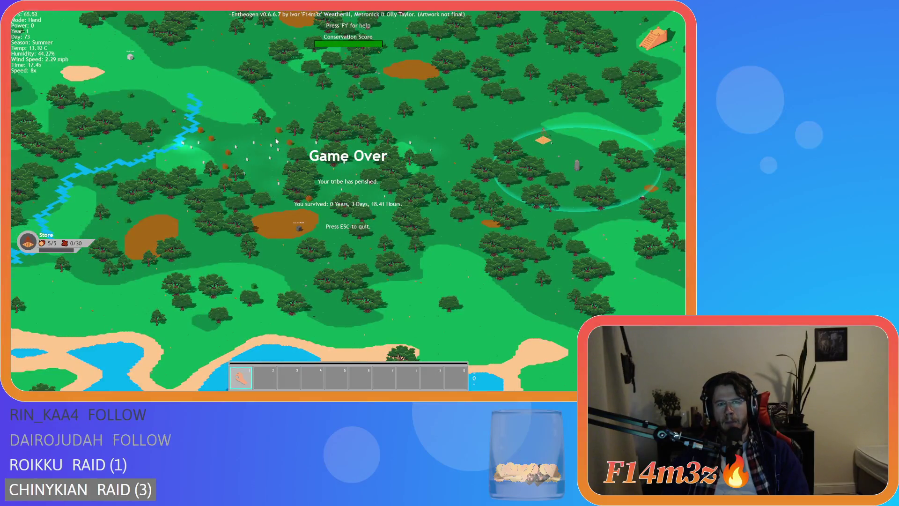
key("d")
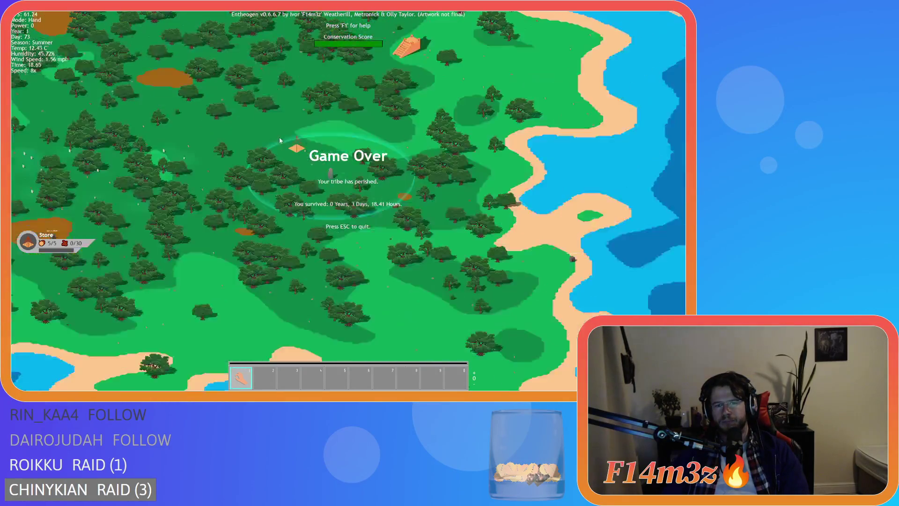
Zoom in close on the forest beside the river.
scroll(280, 140, "up", 3)
scroll(279, 136, "down", 5)
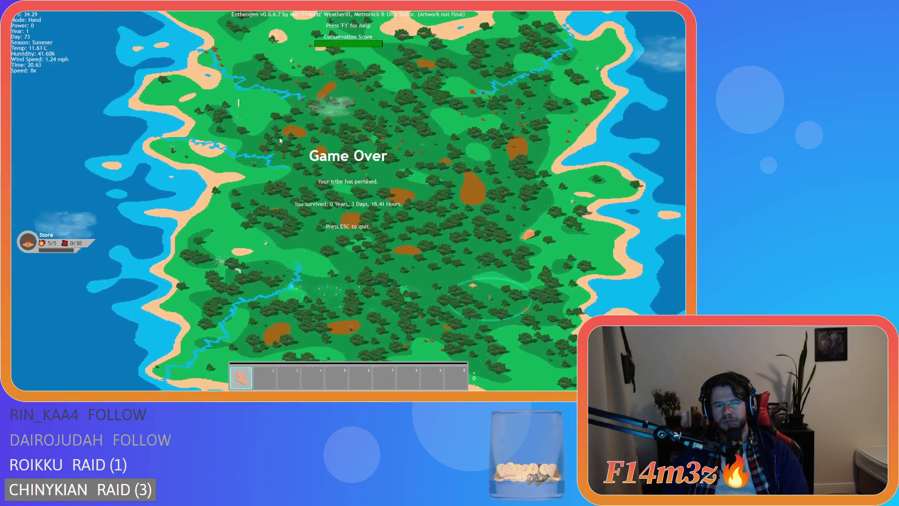
scroll(280, 136, "up", 5)
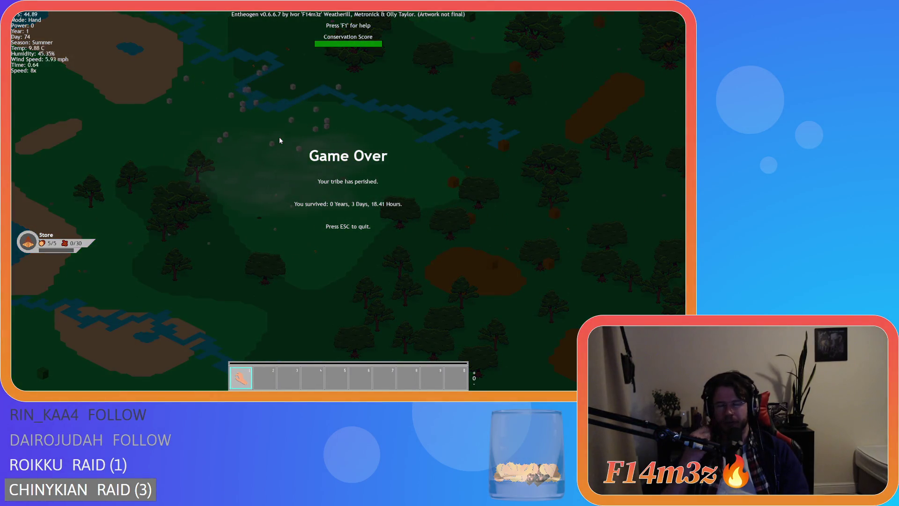
Pan down-right past the river and white cubes to the brown clearing and second river.
key("s")
key("d")
key("s")
key("d")
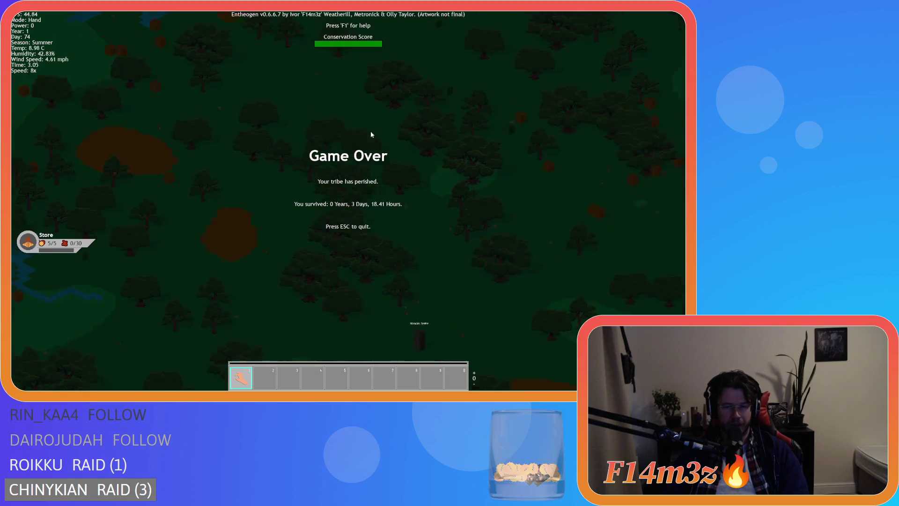
key("w")
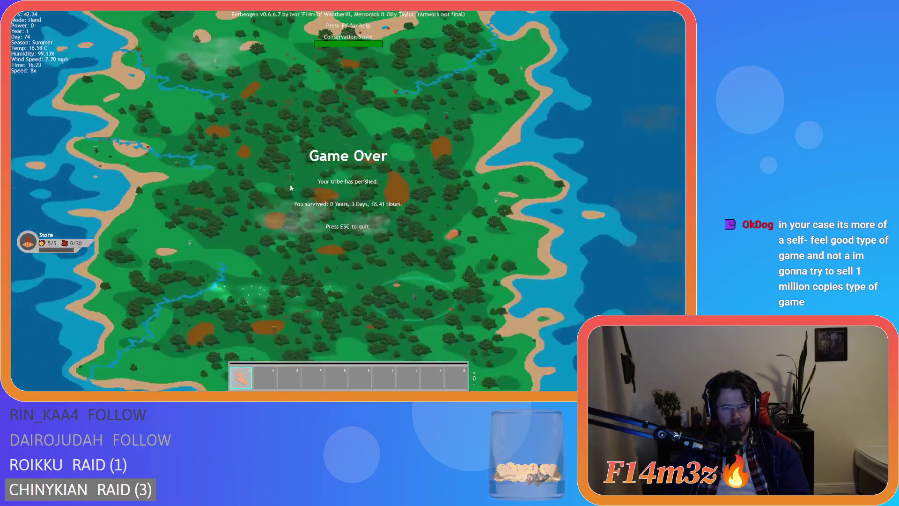
Zoom in on the tribe's ring and pan toward the eastern coastline.
key("s")
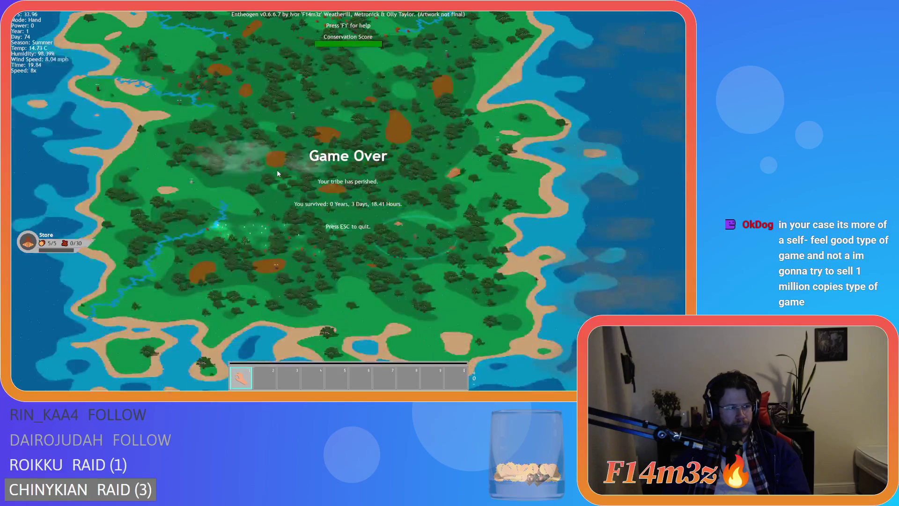
scroll(278, 173, "up", 5)
key("s")
key("d")
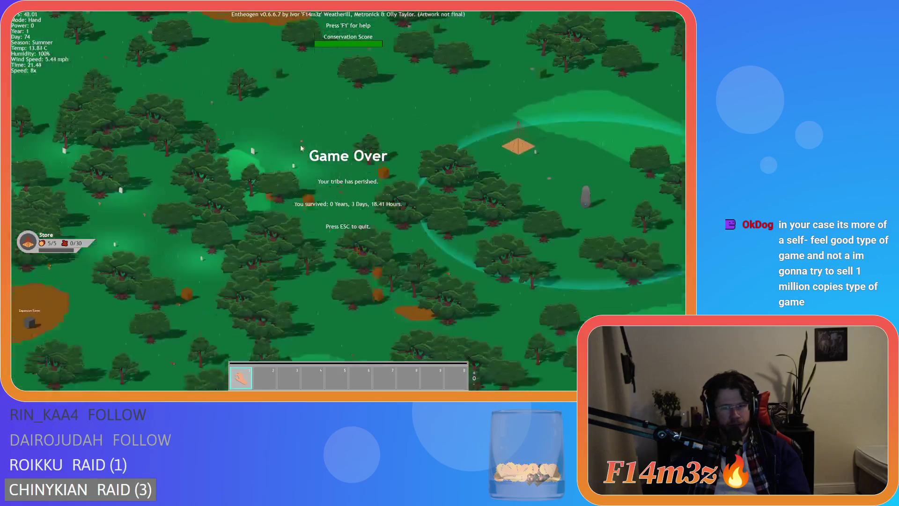
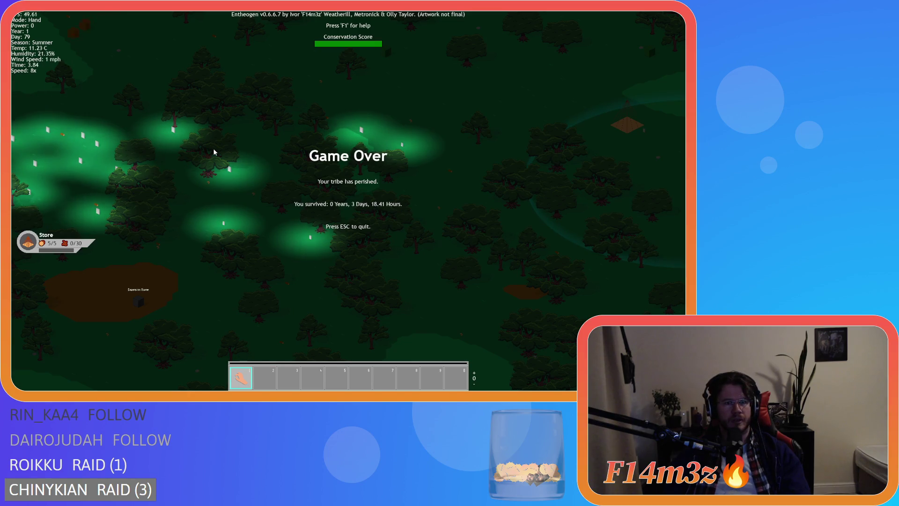
Pan and zoom around the island's forest, pond and river while the game runs toward Autumn.
key("w")
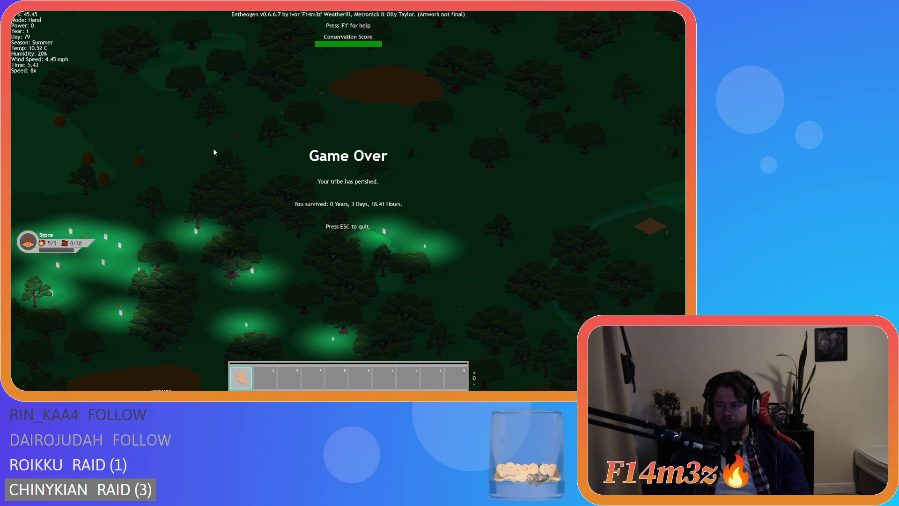
key("s")
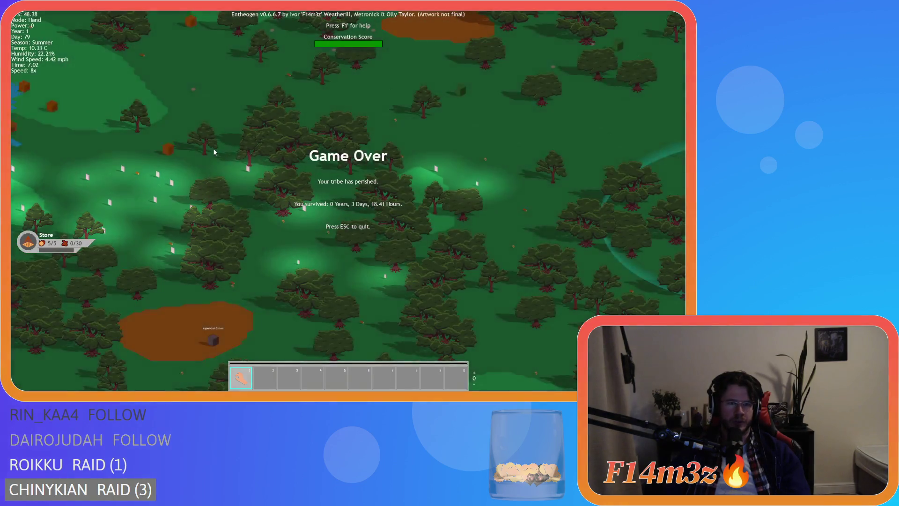
key("d")
key("w")
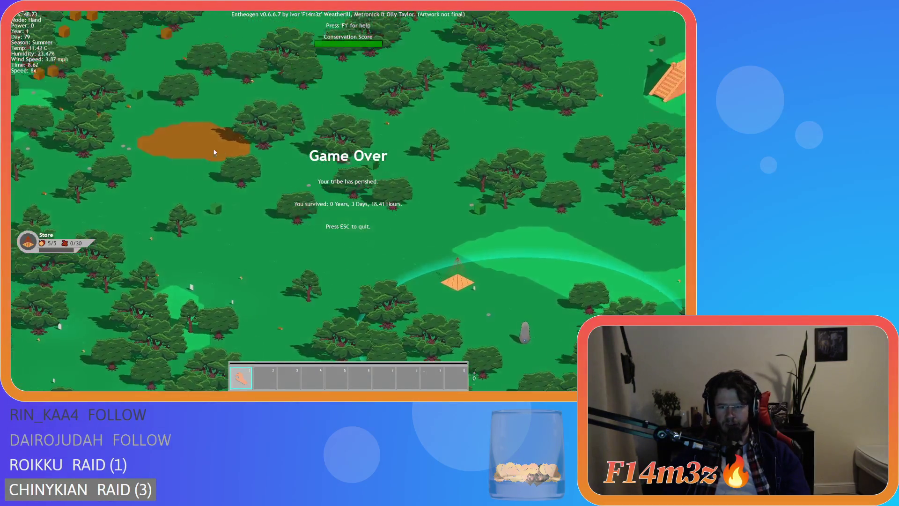
key("w")
key("d")
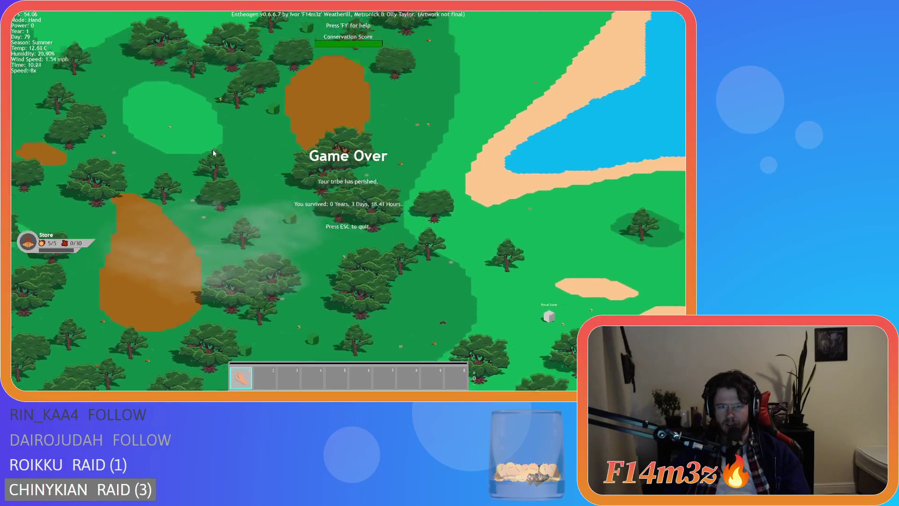
key("w")
key("a")
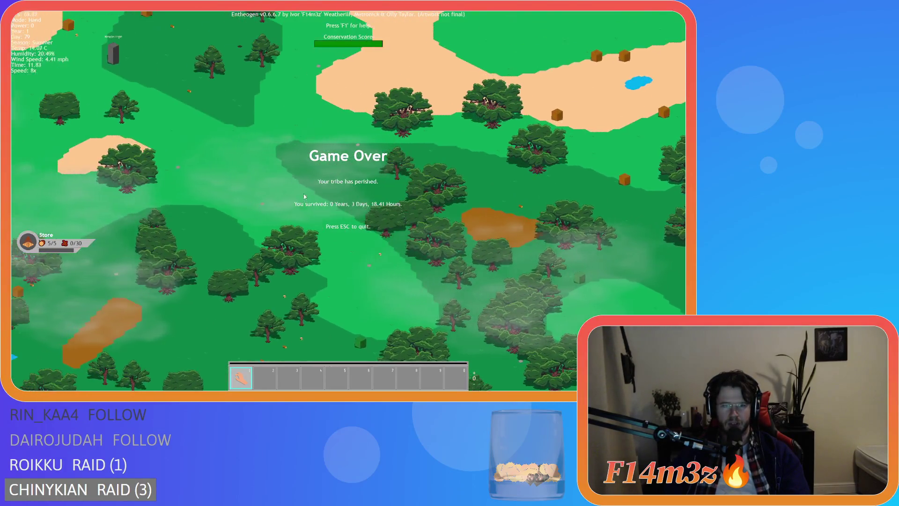
key("d")
key("a")
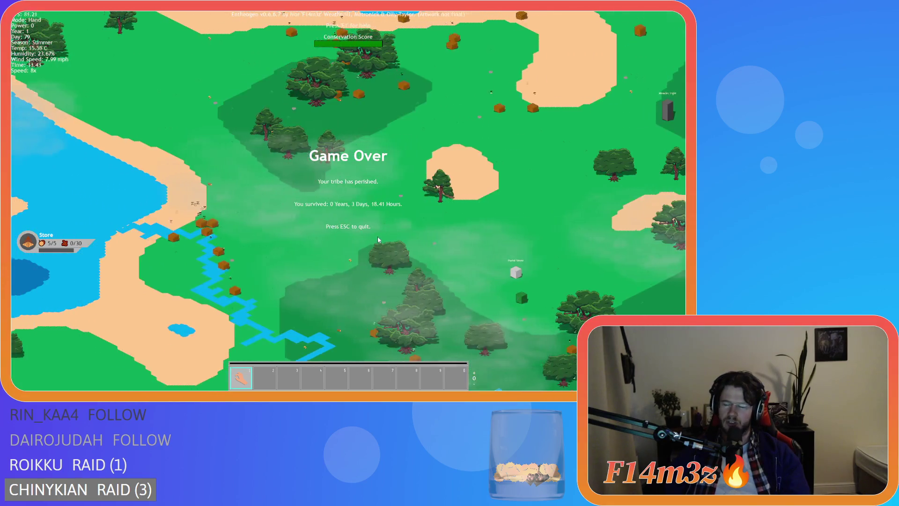
scroll(378, 238, "down", 10)
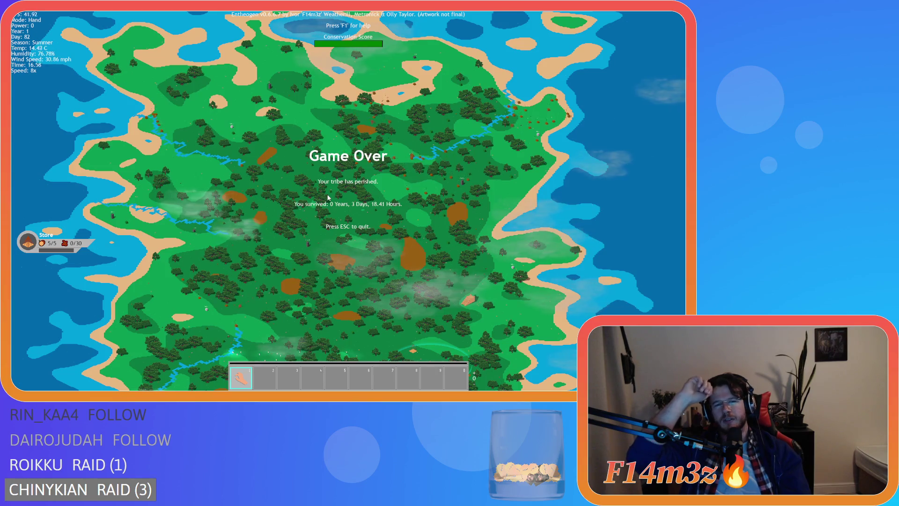
scroll(311, 226, "up", 10)
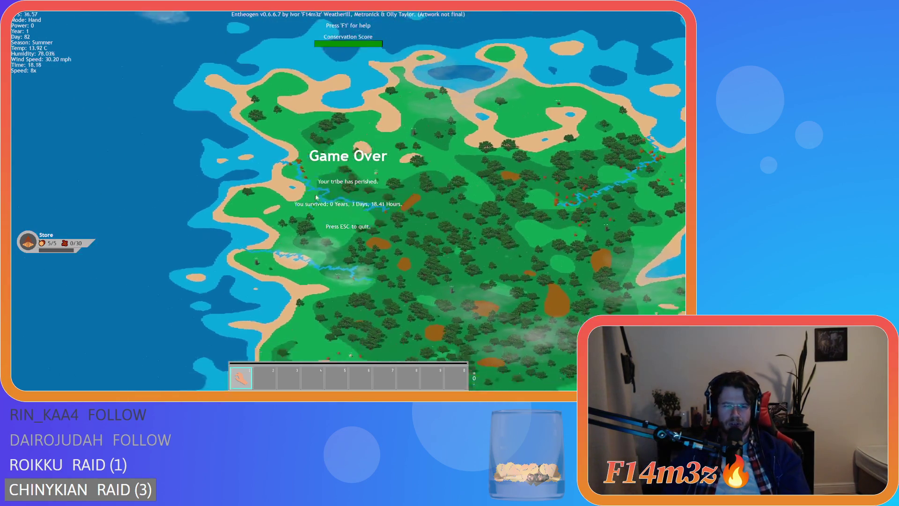
scroll(312, 227, "up", 5)
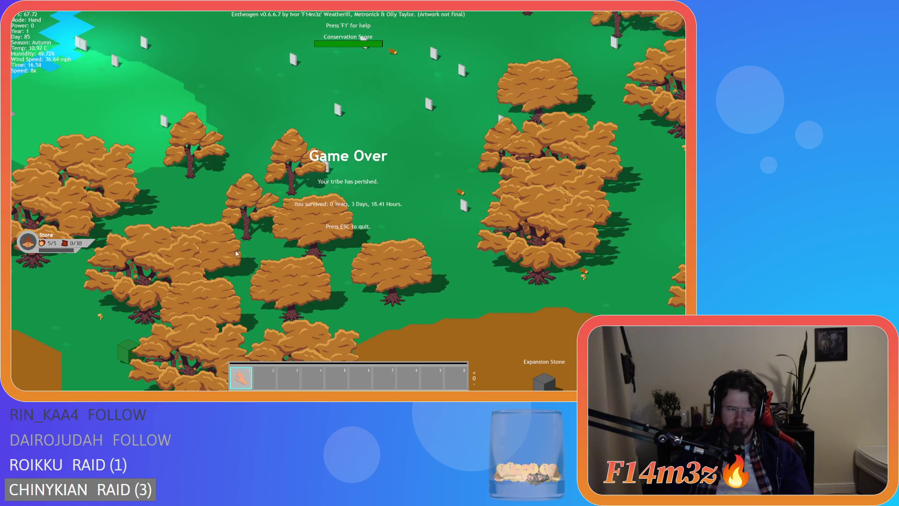
Pan and zoom across the autumn forest to inspect the orange trees.
key("s")
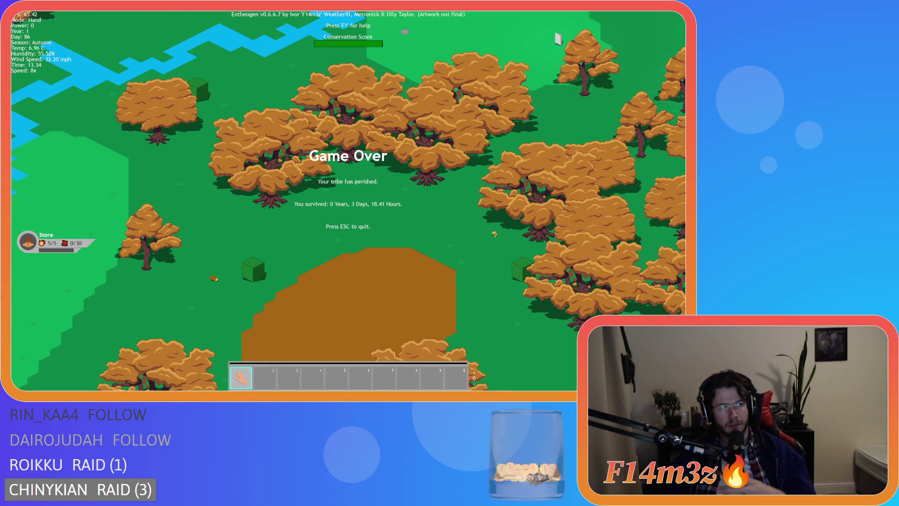
scroll(328, 252, "down", 10)
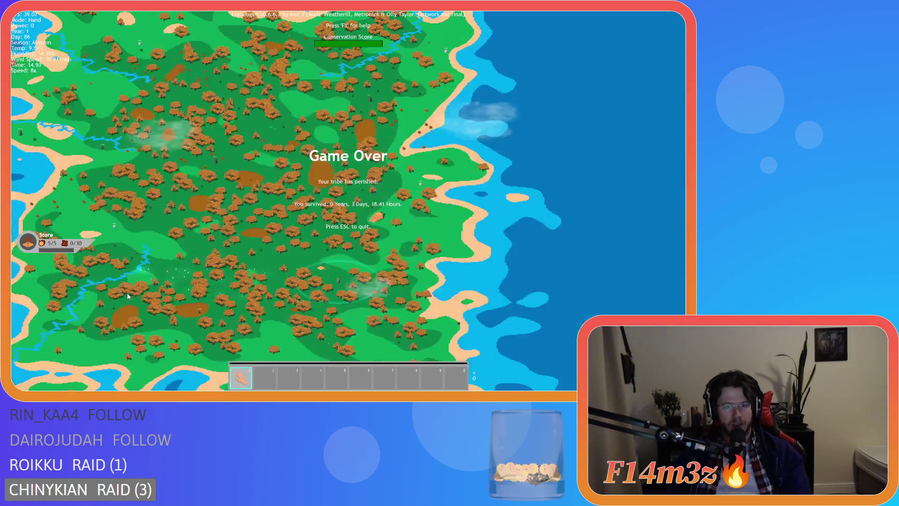
scroll(215, 277, "up", 10)
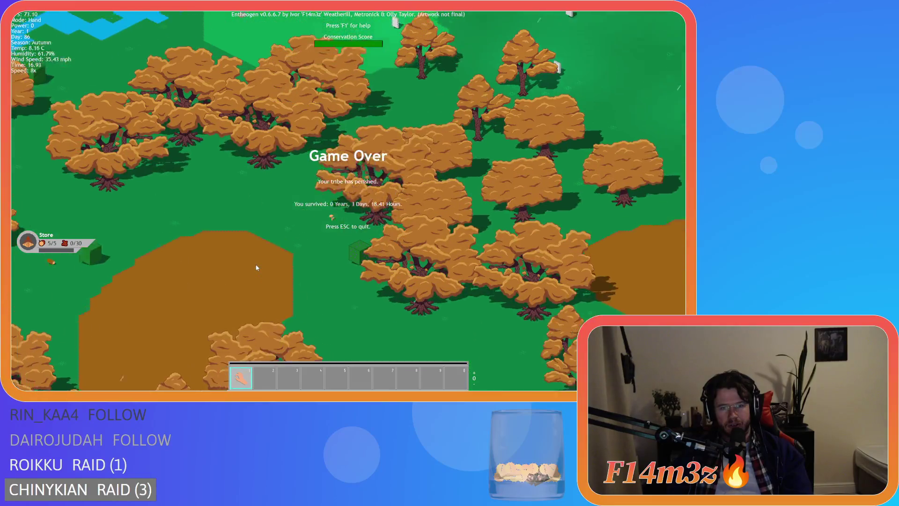
scroll(257, 267, "down", 10)
scroll(296, 266, "up", 6)
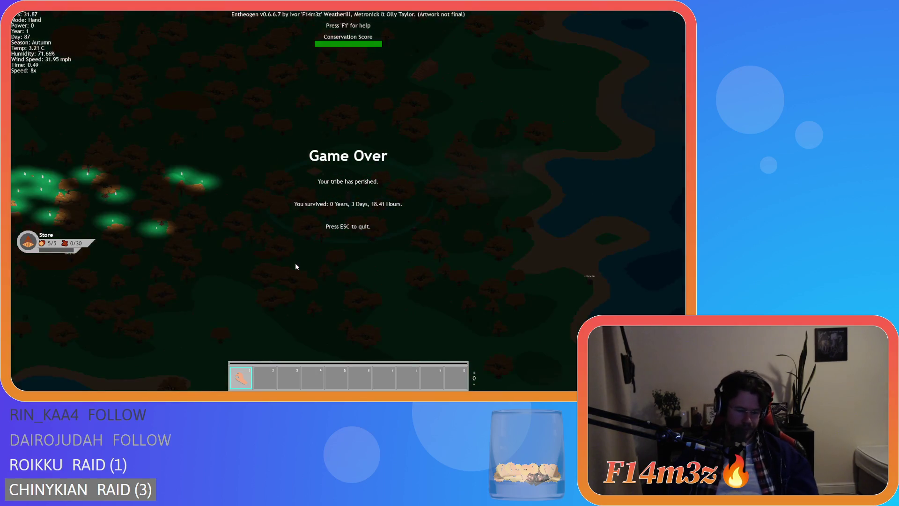
Quit Entheogen by confirming the quit prompt, then close the game window.
key("Escape")
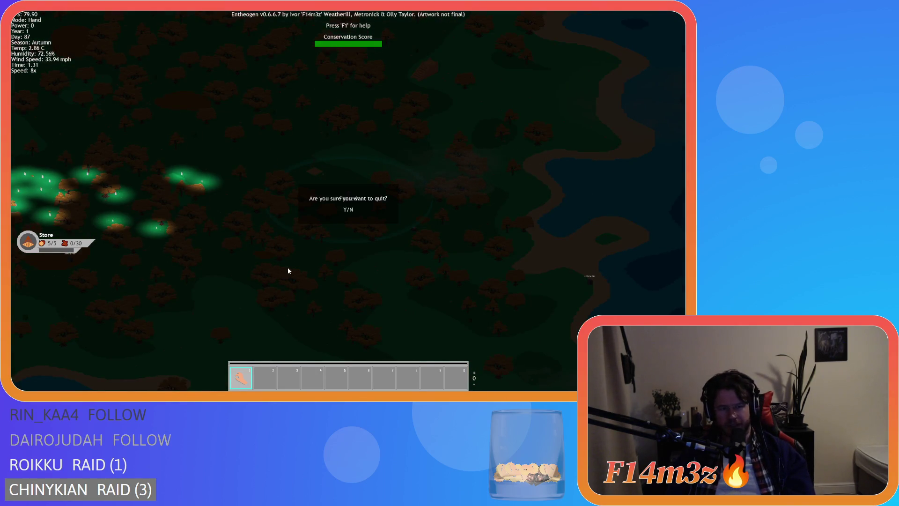
key("Return")
key("alt+F4")
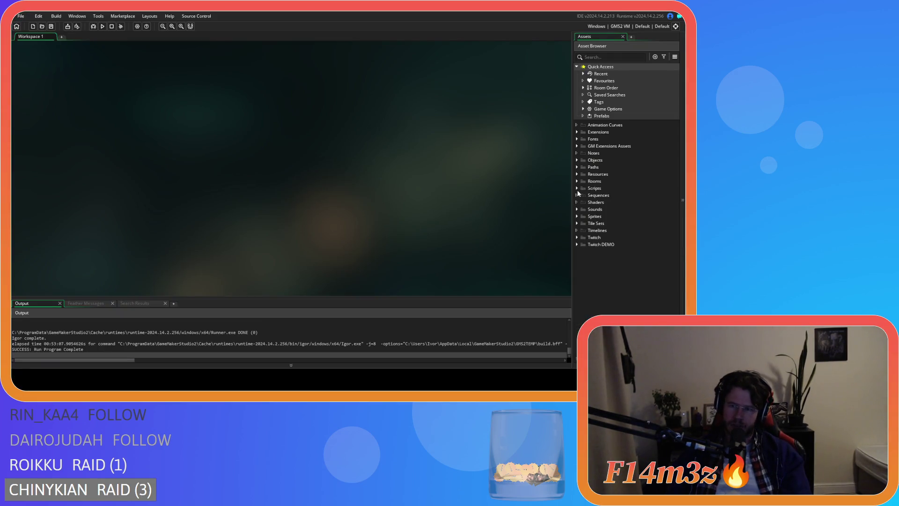
Expand Objects > Game objects in the Asset Browser and open ob_weather.
left_click(577, 188)
left_click(577, 188)
left_click(577, 216)
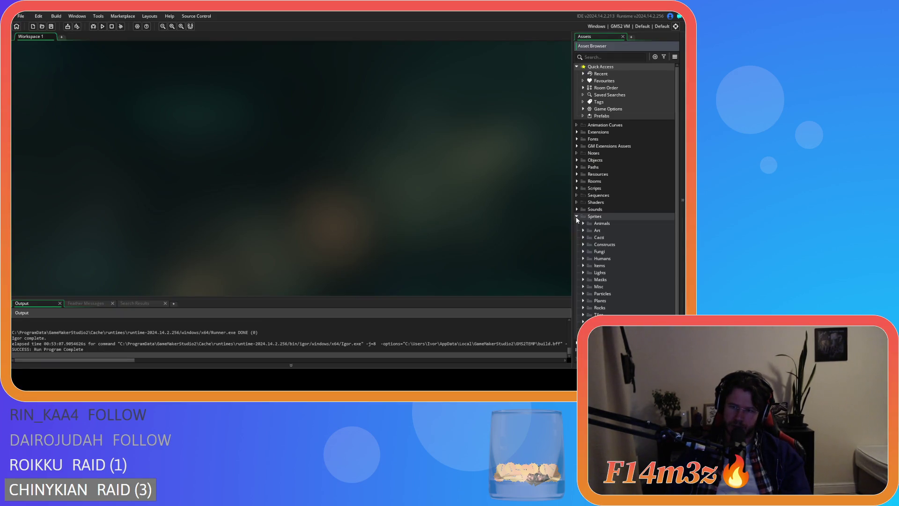
scroll(583, 268, "down", 1)
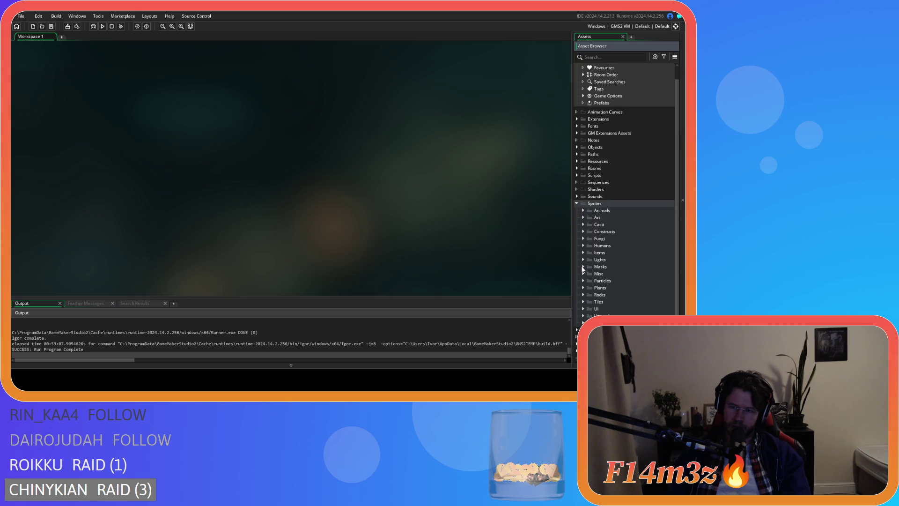
left_click(576, 204)
left_click(577, 160)
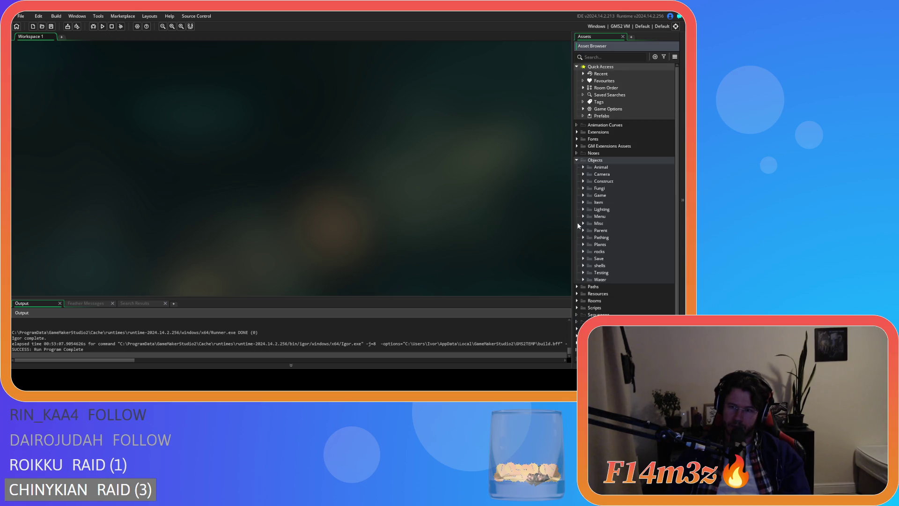
left_click(583, 197)
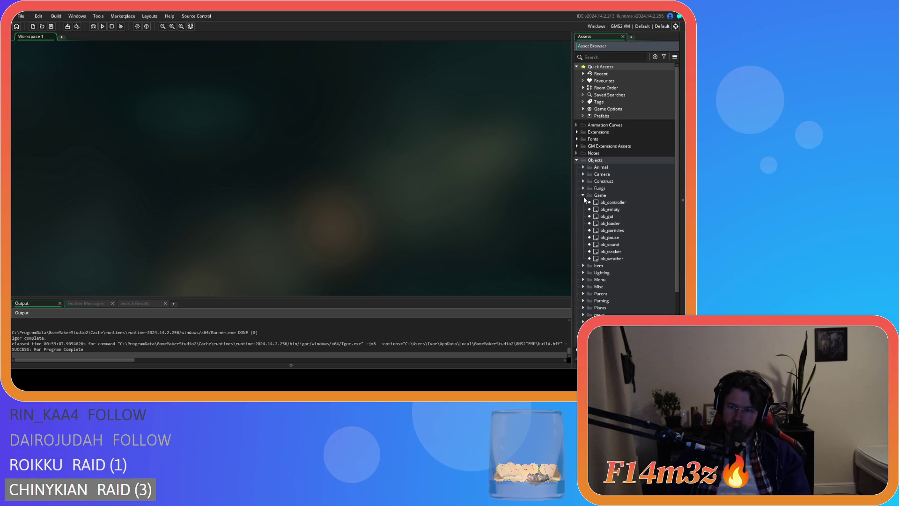
left_click(583, 197)
left_click(584, 196)
double_click(611, 259)
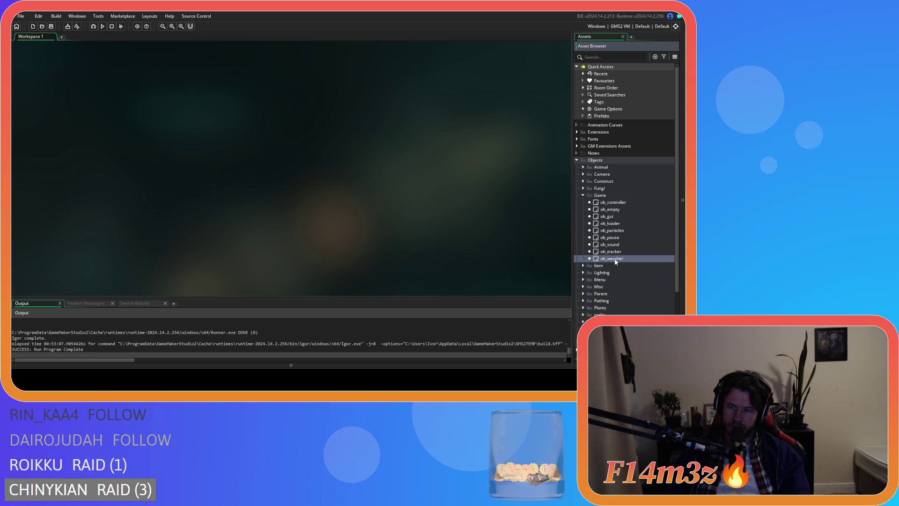
Open ob_weather's Alarm 2 and Alarm 3 event code, closing Alarm 1.
double_click(166, 125)
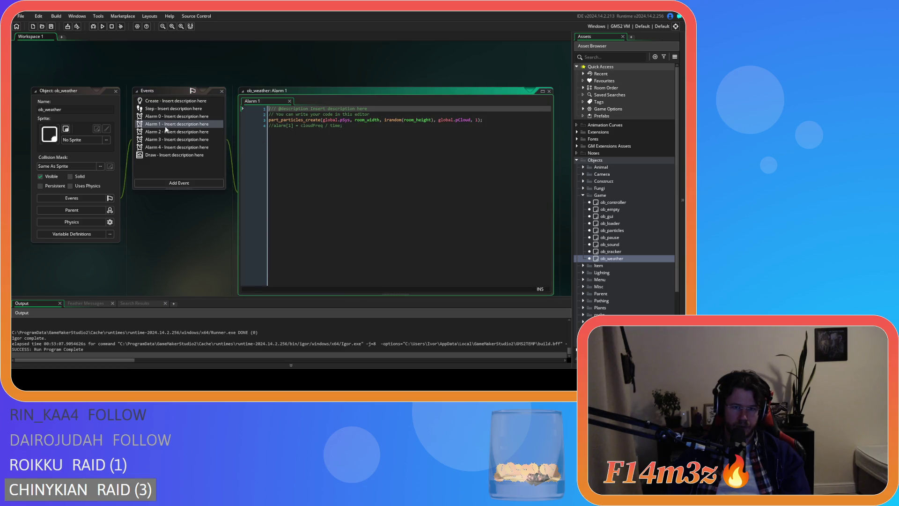
double_click(167, 132)
left_click(290, 101)
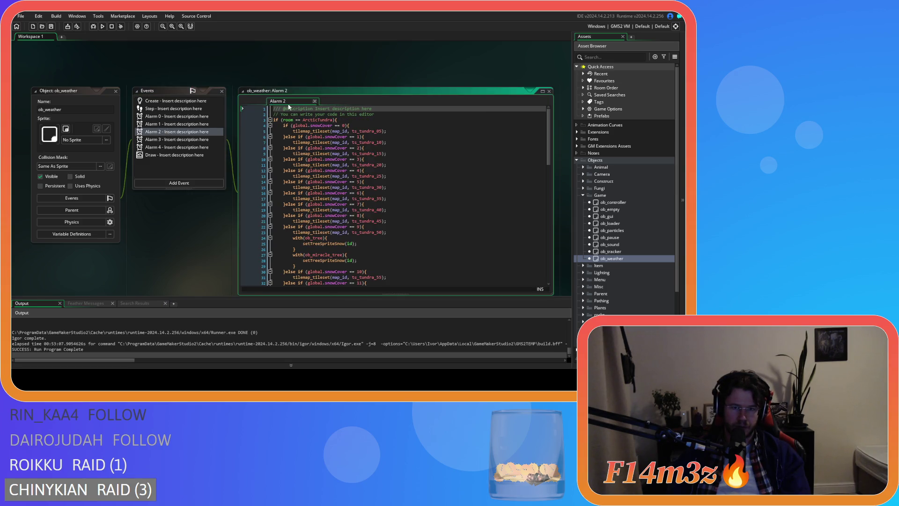
double_click(178, 139)
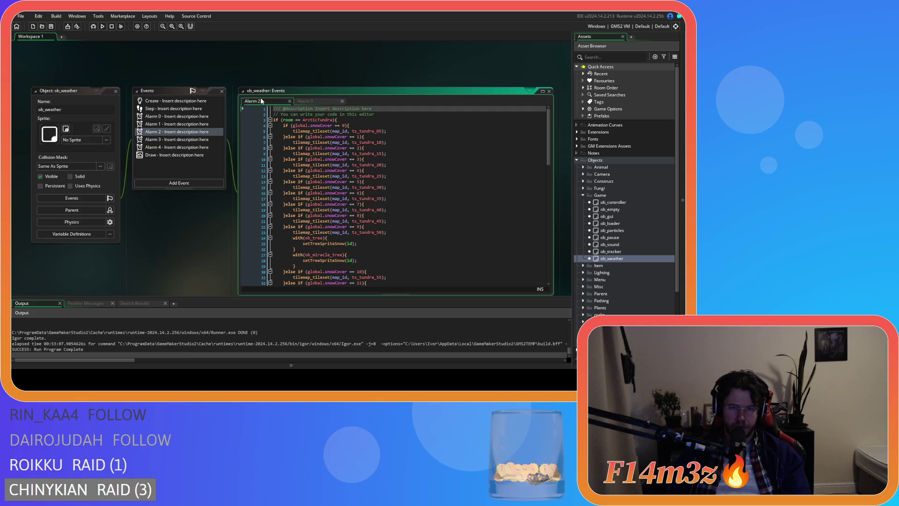
scroll(353, 175, "down", 3)
scroll(352, 175, "down", 1)
In Alarm 2, move the with(ob_tree) and with(ob_miracle_tree) blocks from snowCover 9 to snowCover 14.
left_click(300, 209)
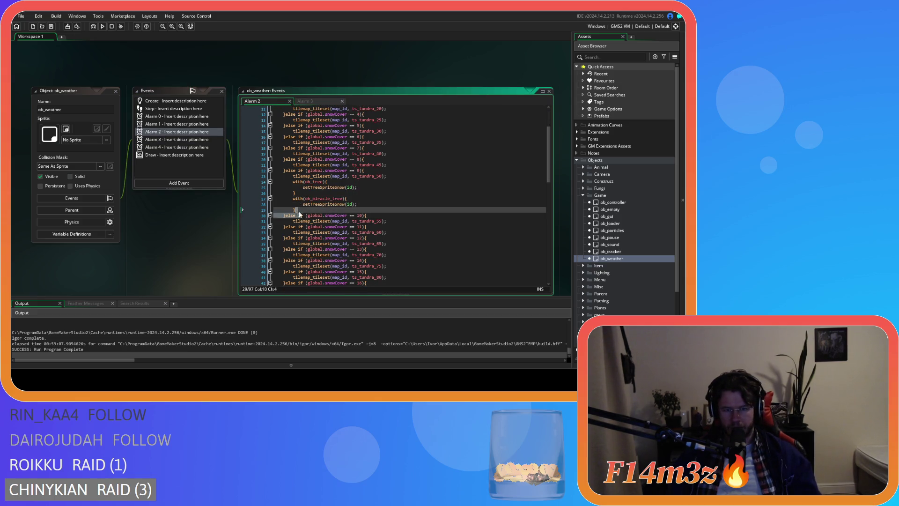
left_click_drag(299, 209, 291, 182)
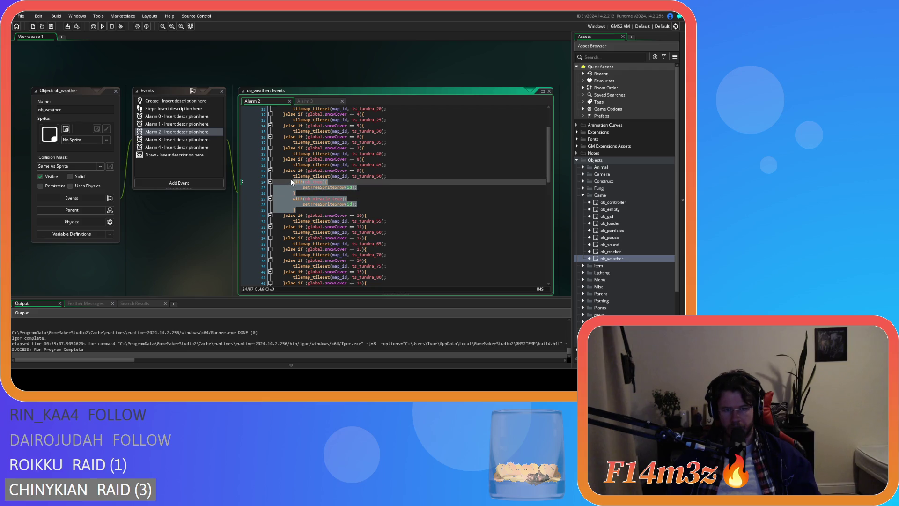
key("Delete")
left_click(238, 176)
key("Delete")
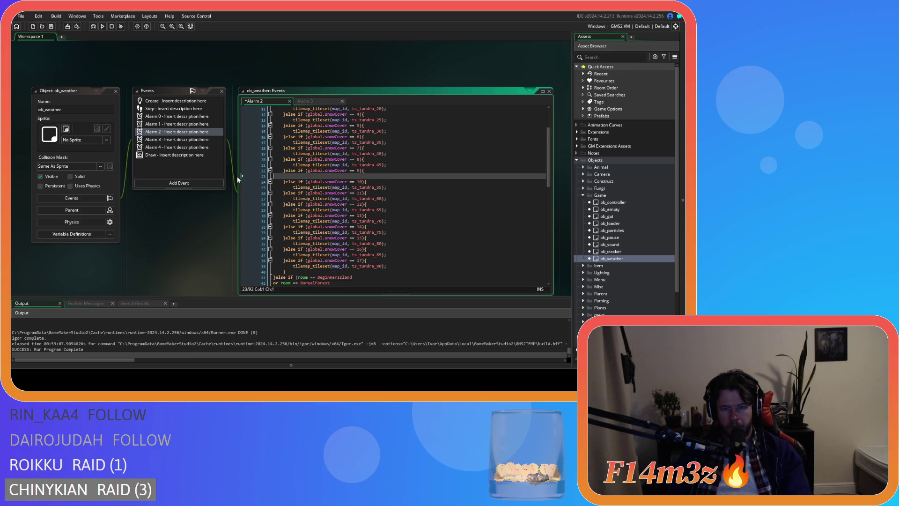
key("ctrl+z")
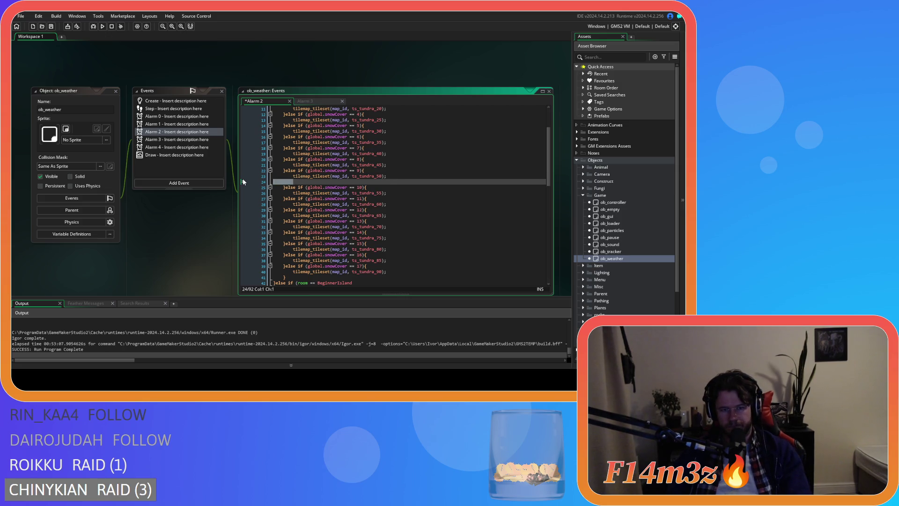
key("BackSpace")
left_click(393, 233)
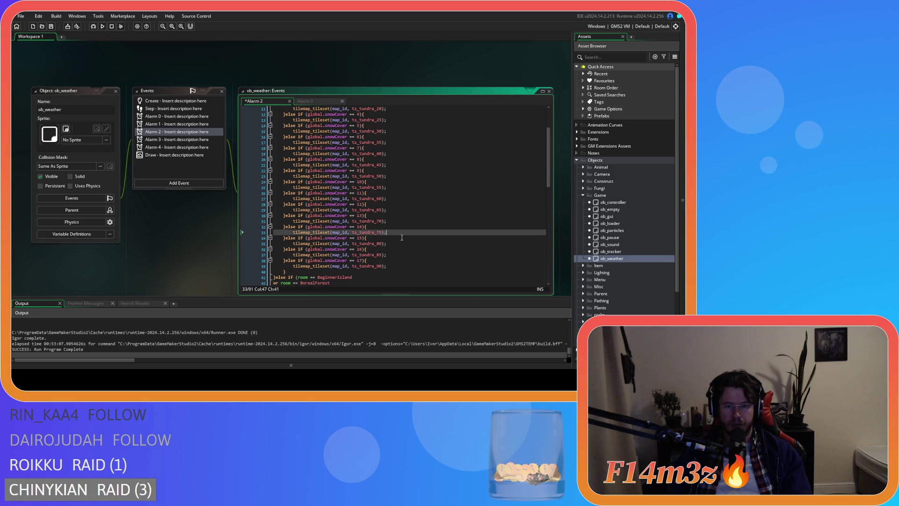
key("ctrl+v")
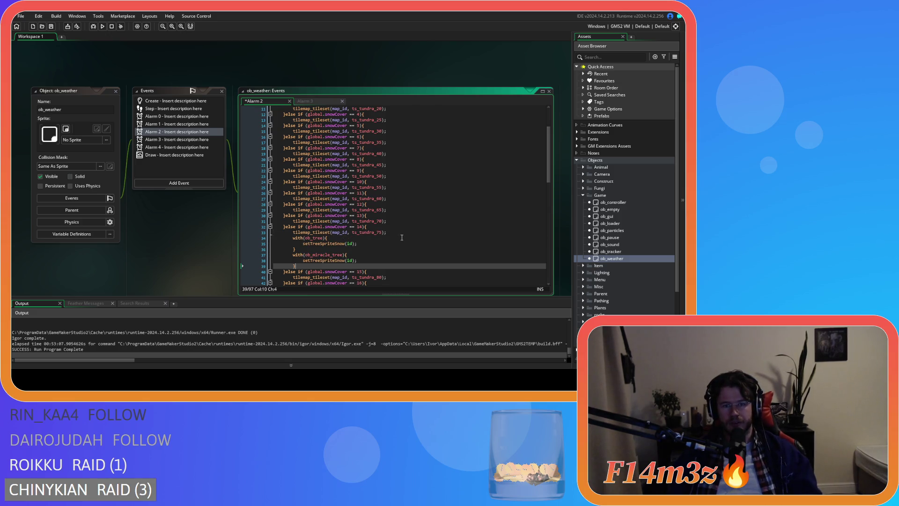
left_click(304, 102)
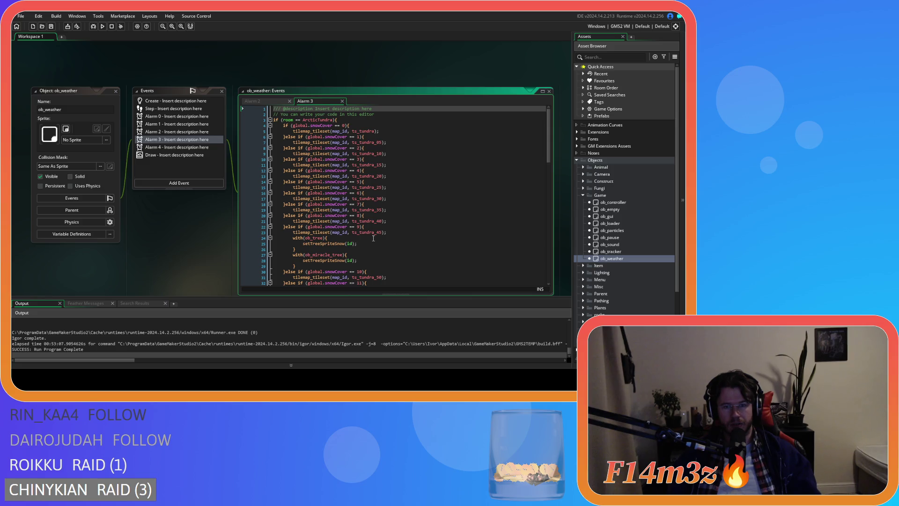
Cut the tree snow-sprite block after tundra_45 from Alarm 3's snowCover 9 branch.
scroll(373, 238, "down", 1)
left_click_drag(295, 253, 300, 219)
key("BackSpace")
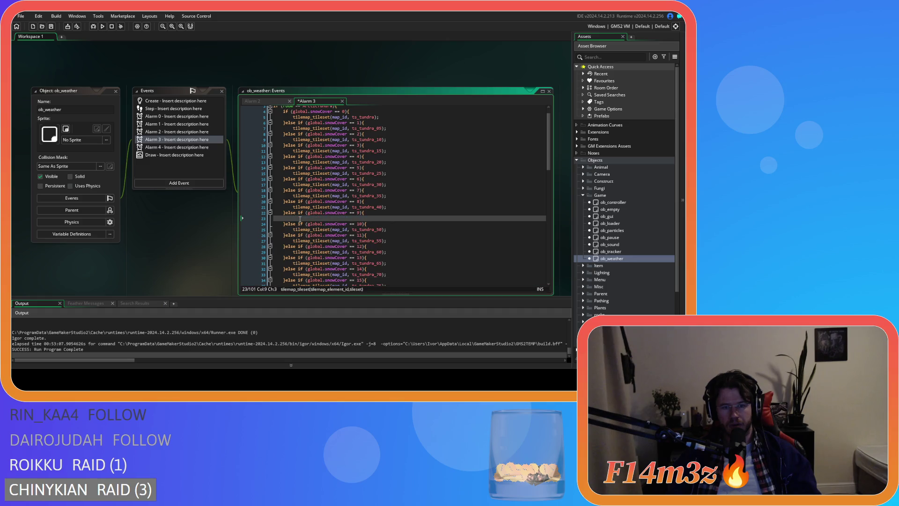
key("ctrl+z")
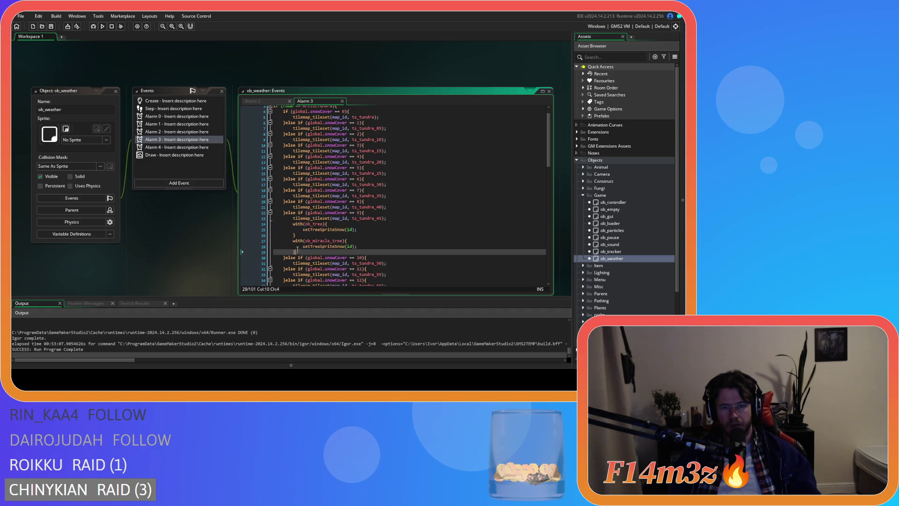
key("ctrl+x")
left_click(261, 102)
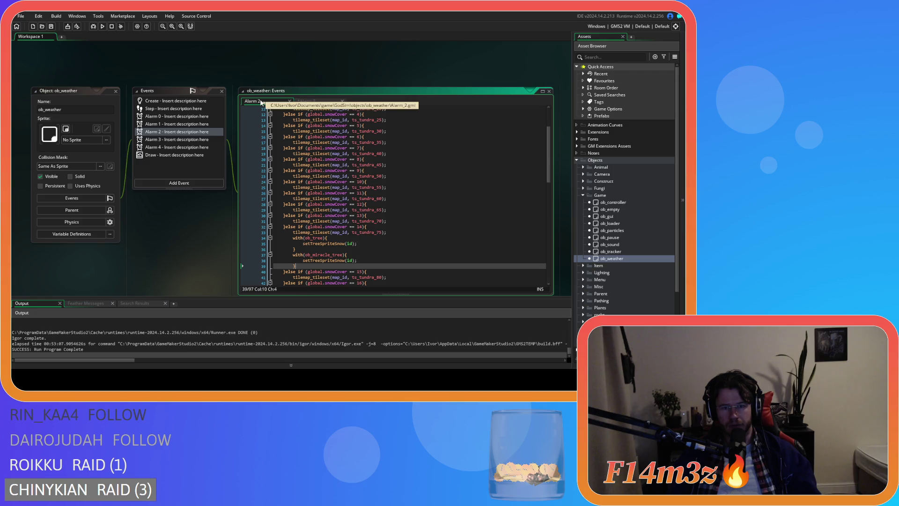
left_click(306, 101)
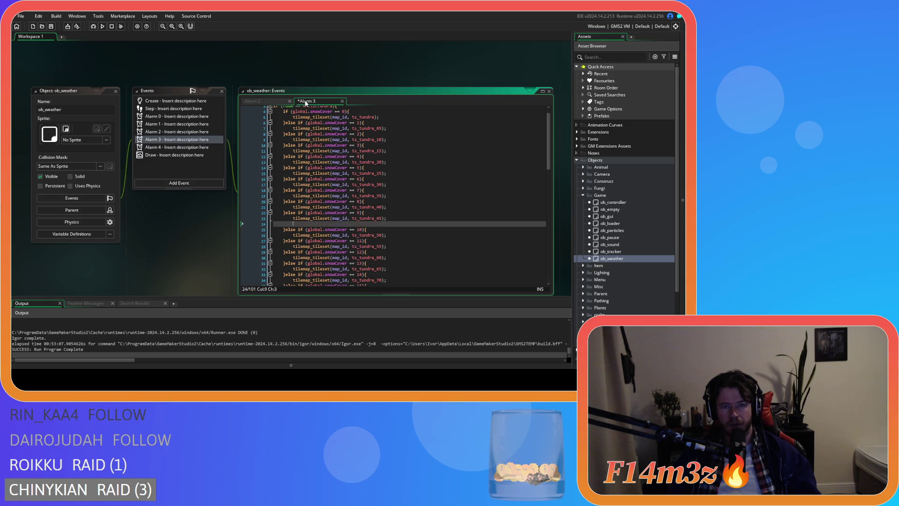
Paste the block after the snowCover 14 tundra_70 line and save Alarm 3.
left_click(254, 224)
key("BackSpace")
key("BackSpace")
scroll(329, 229, "down", 4)
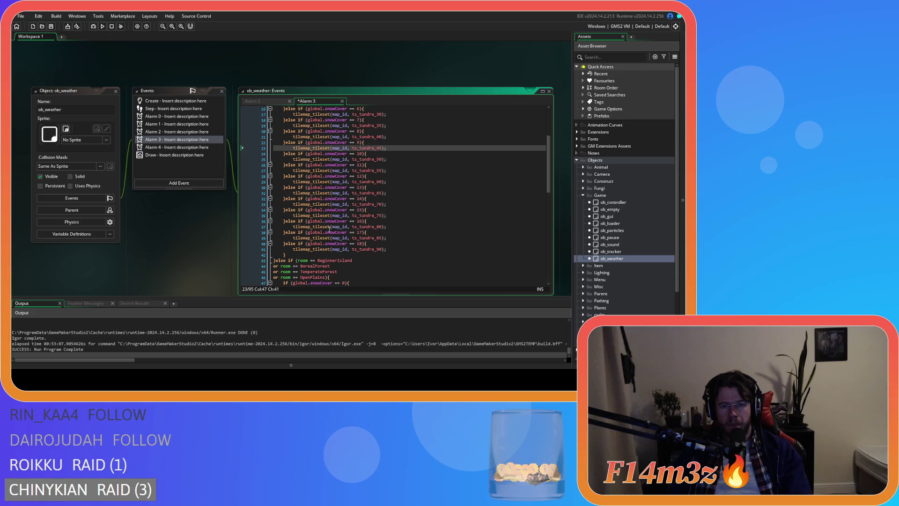
left_click(394, 209)
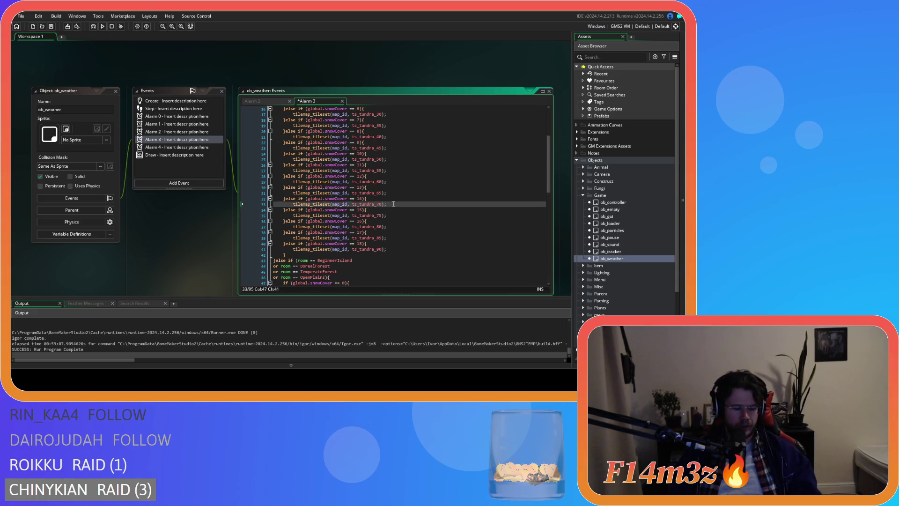
key("ctrl+v")
key("ctrl+s")
key("ctrl+Tab")
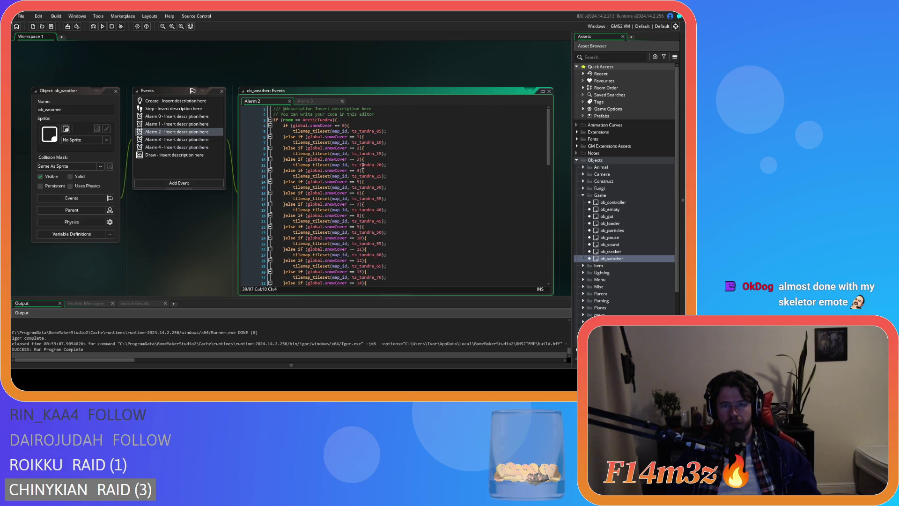
Review Alarm 3's tundra code around the tundra_10 line and the snowCover 12 check.
key("ctrl+Tab")
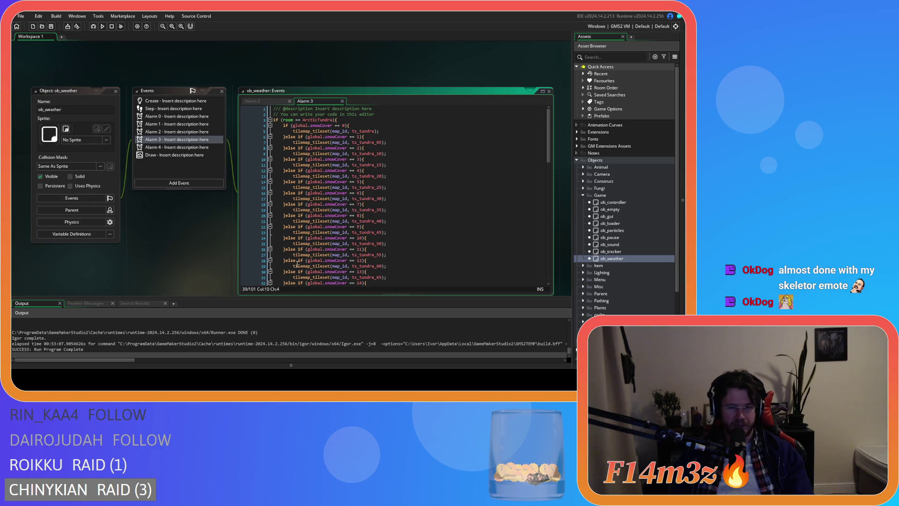
left_click(384, 153)
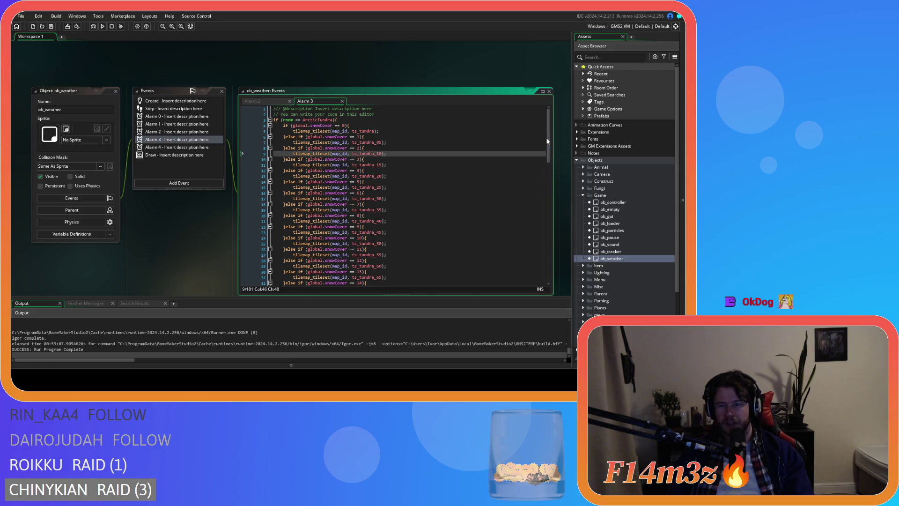
scroll(549, 157, "down", 6)
left_click(367, 158)
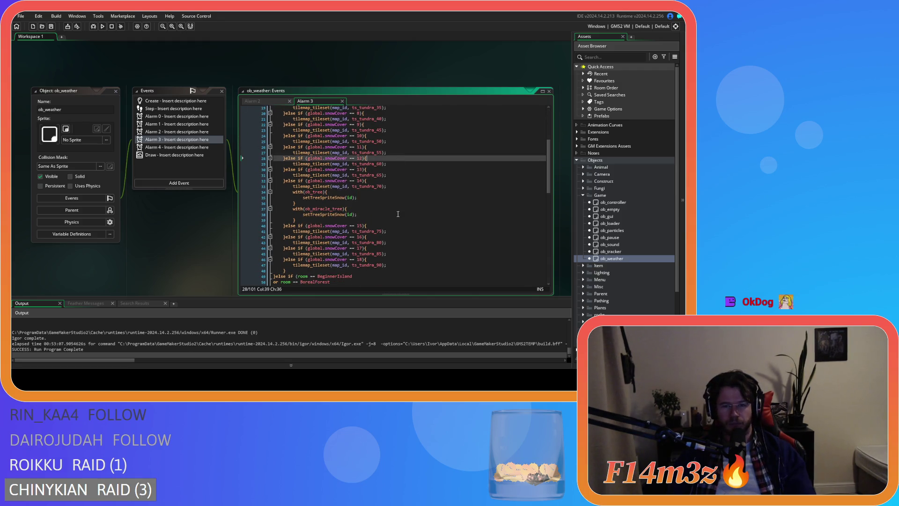
scroll(346, 224, "up", 2)
scroll(346, 224, "up", 1)
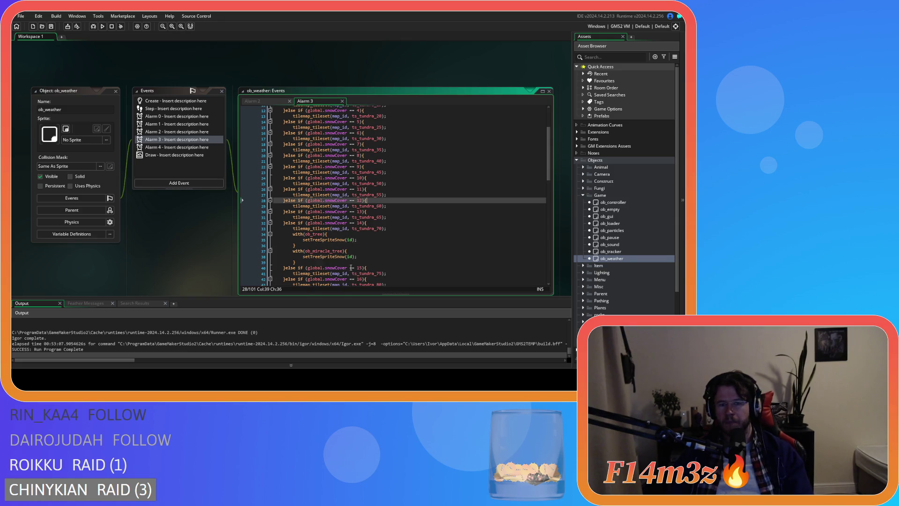
scroll(351, 268, "down", 3)
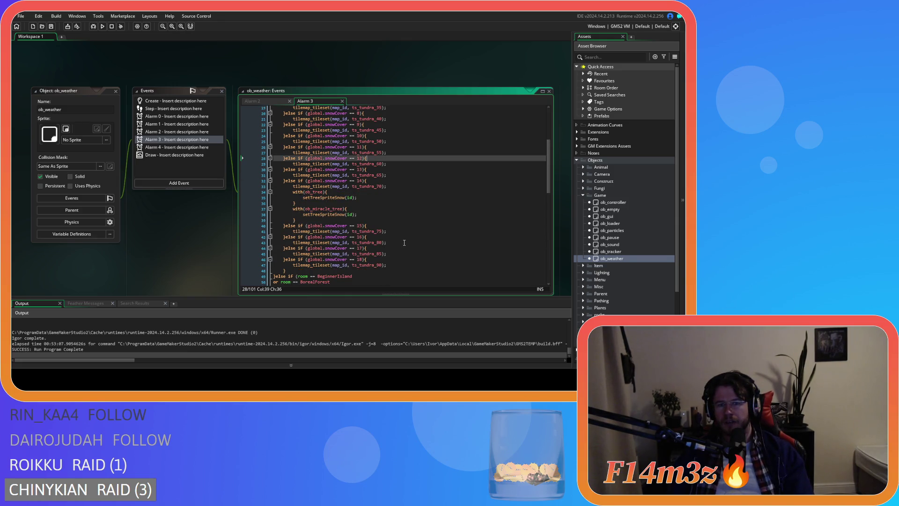
scroll(404, 245, "down", 3)
In Alarm 2, move the boreal tree snow-sprite blocks under the snowCover 14 boreal_75 line.
left_click(253, 101)
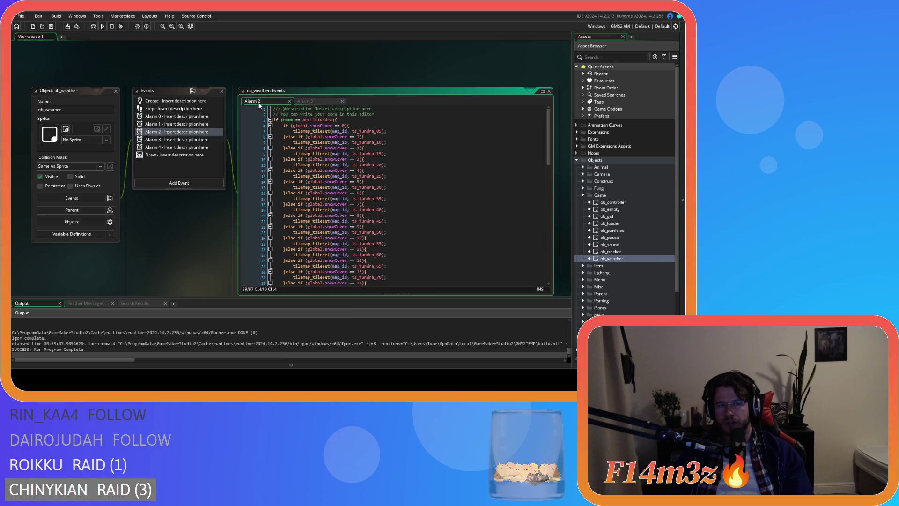
scroll(374, 206, "down", 10)
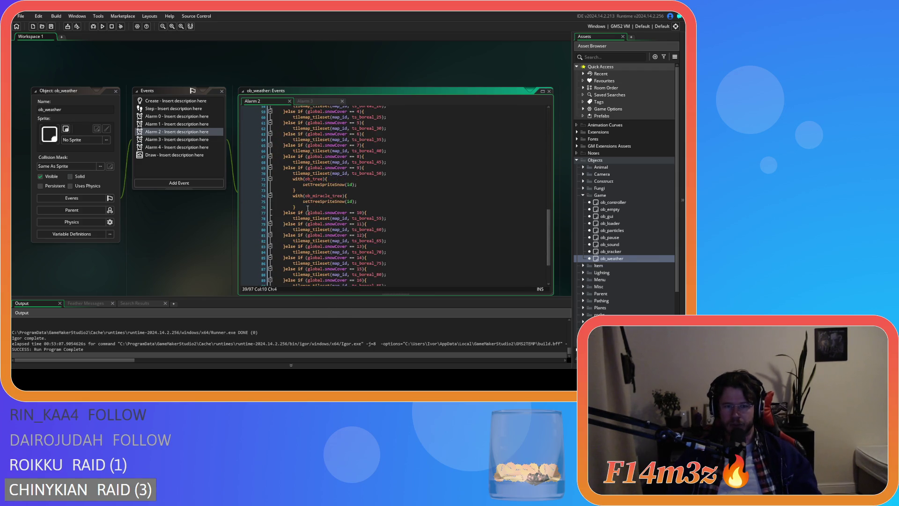
left_click_drag(302, 208, 289, 180)
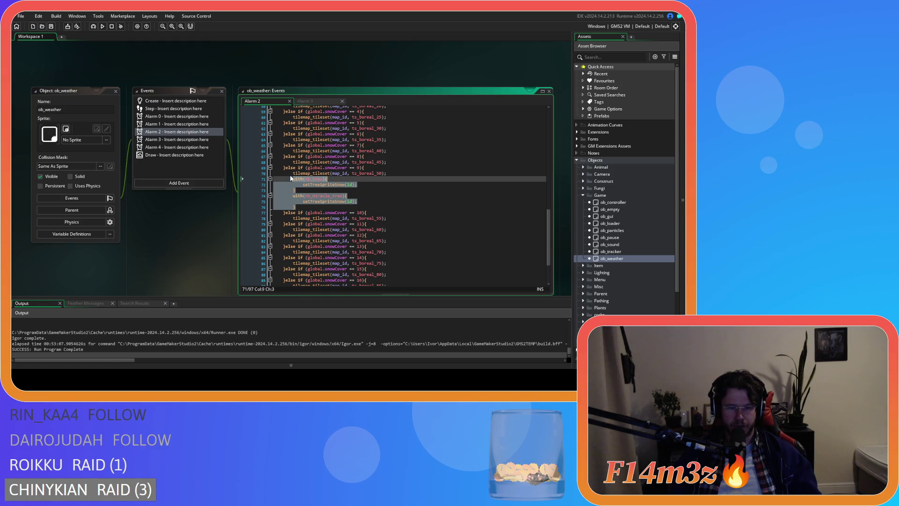
key("Delete")
key("BackSpace")
key("BackSpace")
key("BackSpace")
scroll(387, 215, "up", 3)
scroll(387, 215, "down", 3)
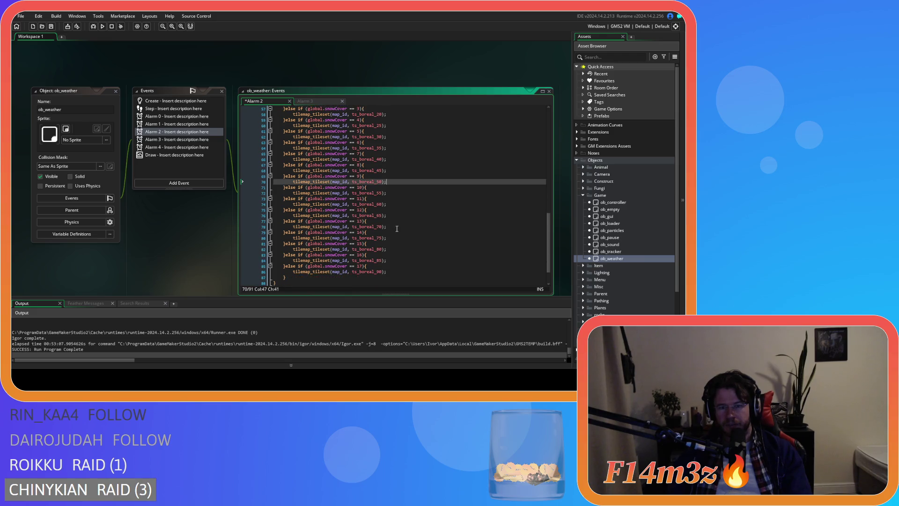
left_click(394, 239)
key("ctrl+v")
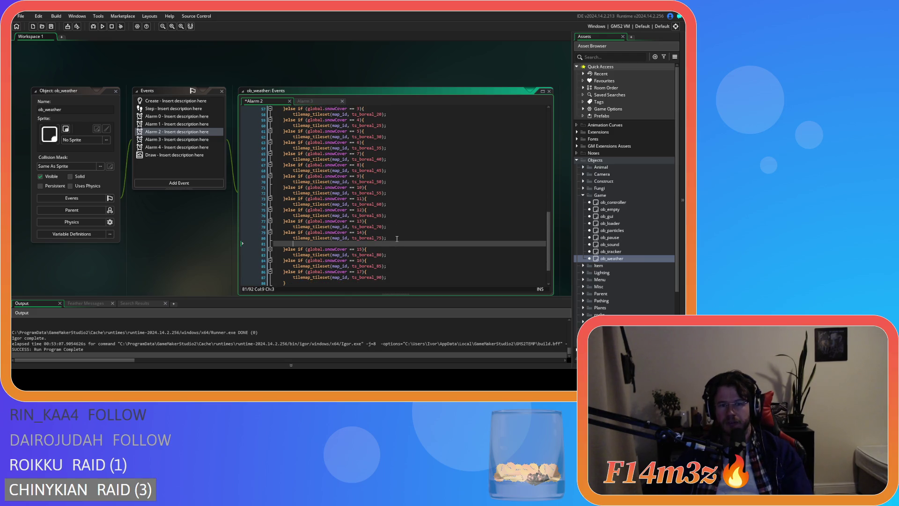
In Alarm 3, move the boreal tree snow-sprite blocks under the snowCover 14 boreal_70 line.
left_click(309, 100)
scroll(374, 207, "down", 5)
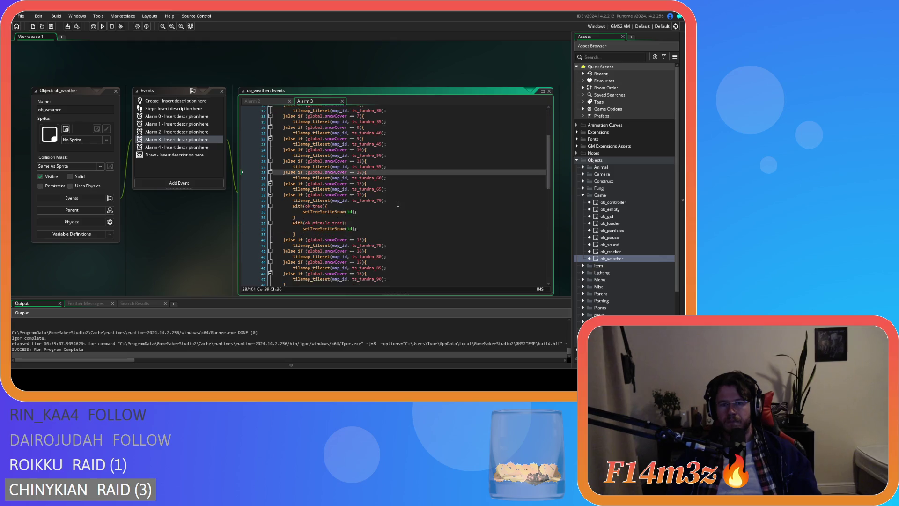
left_click_drag(295, 230, 293, 202)
key("Delete")
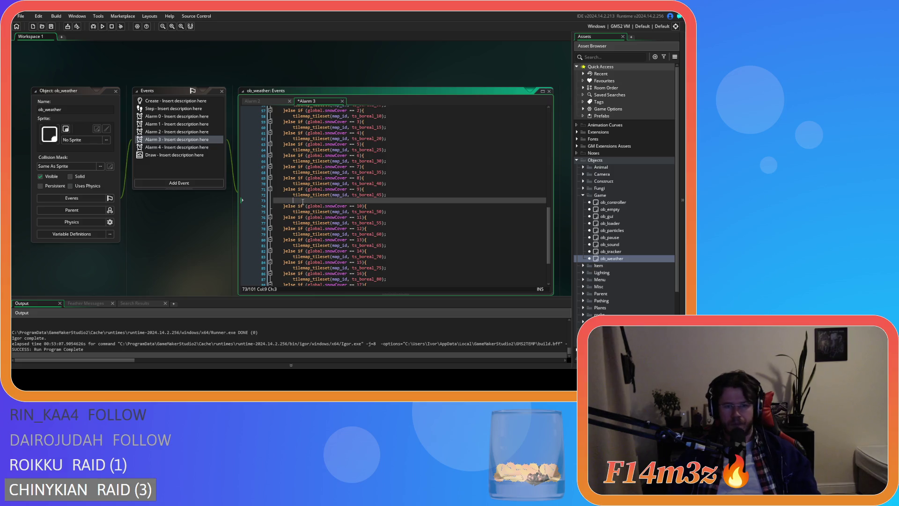
key("BackSpace")
scroll(380, 224, "down", 3)
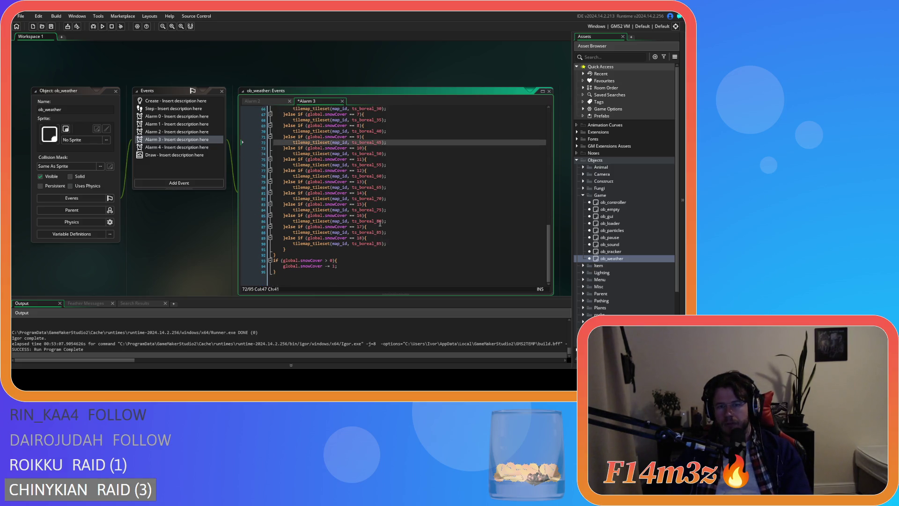
left_click(393, 199)
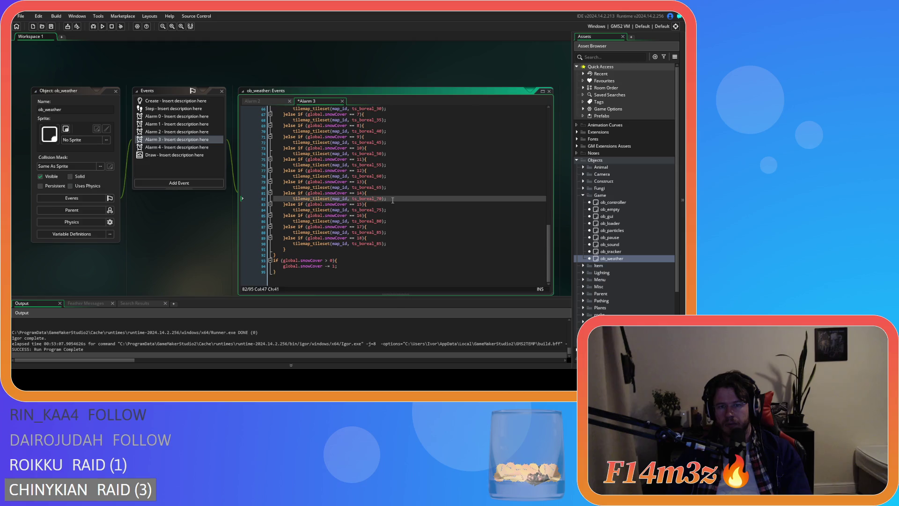
key("Return")
key("ctrl+v")
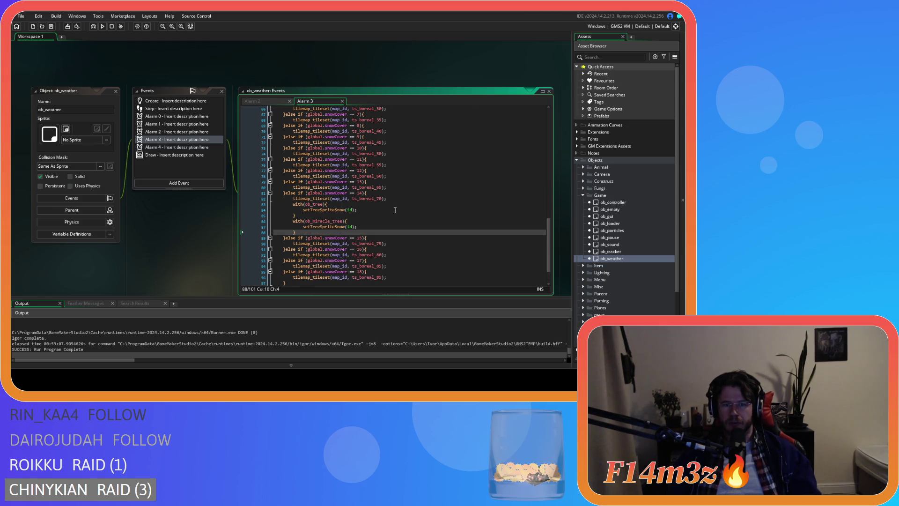
Verify the tundra snowCover 14 branches in Alarm 3 and Alarm 2 contain the tree calls.
scroll(395, 210, "up", 15)
left_click(393, 190)
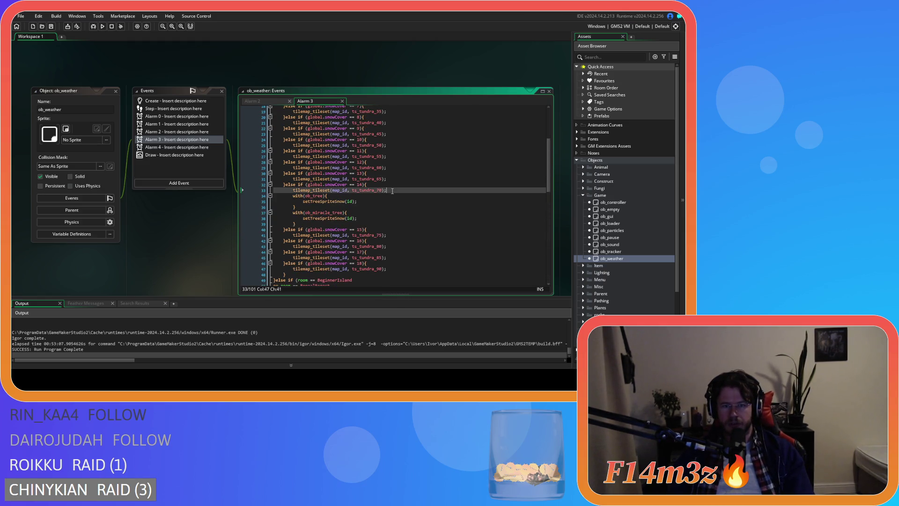
left_click(271, 101)
scroll(397, 190, "up", 4)
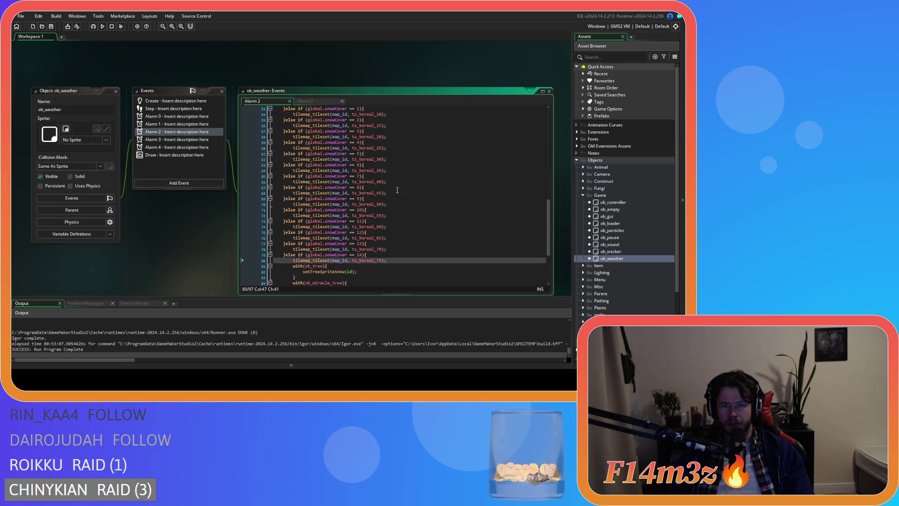
scroll(397, 190, "up", 8)
left_click(396, 138)
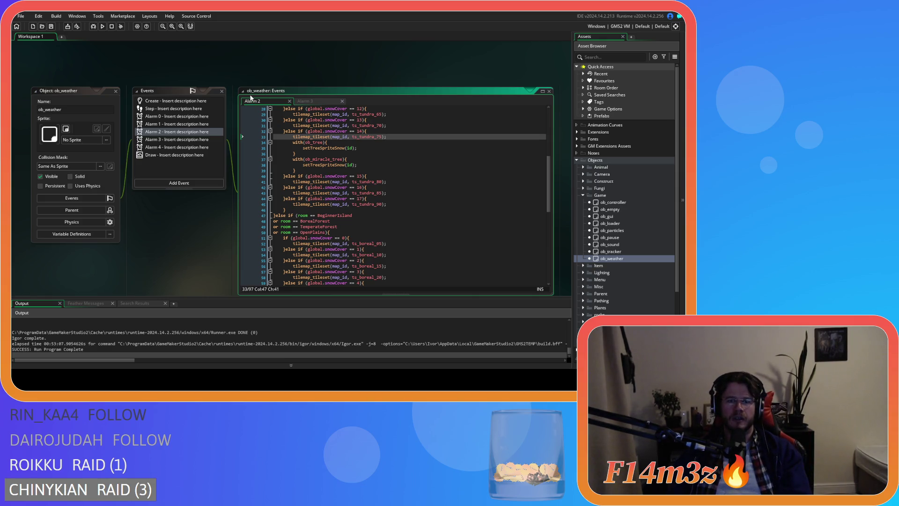
right_click(217, 68)
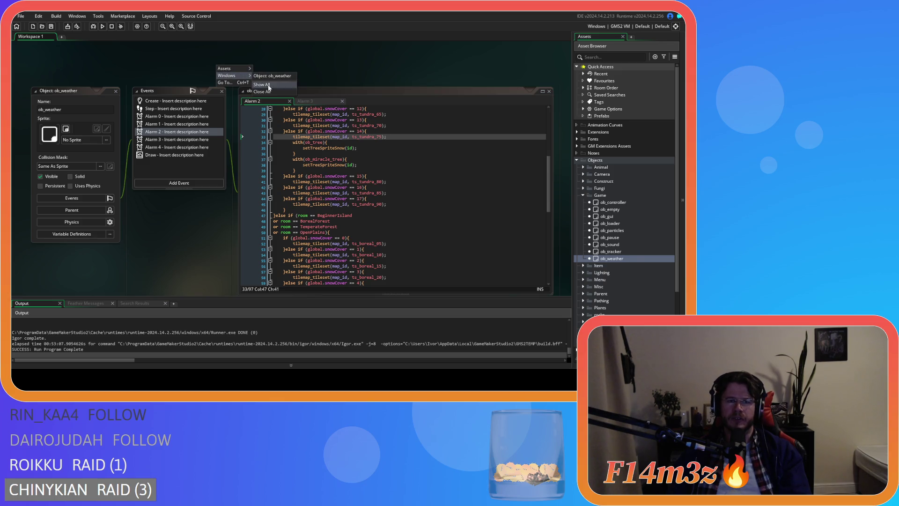
Close all editor windows and open the sc_setTreeSprite script from Scripts > Functions.
left_click(272, 85)
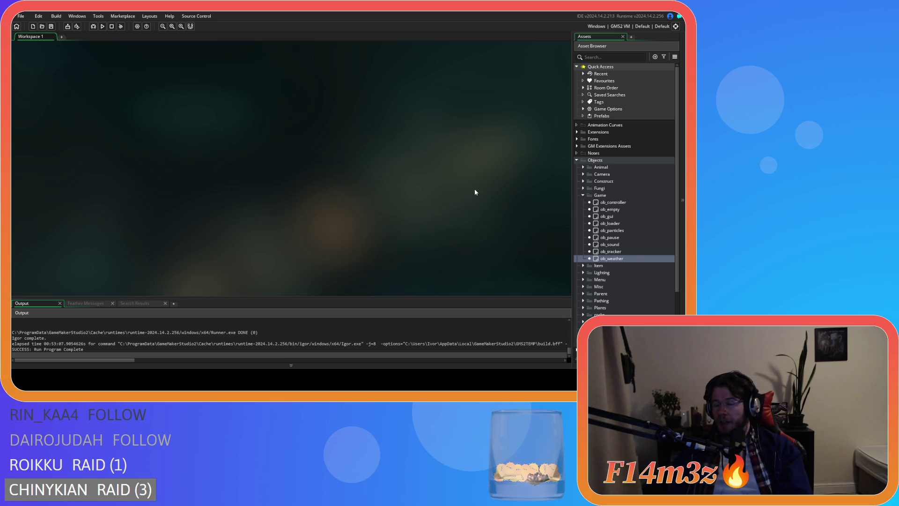
scroll(614, 237, "down", 4)
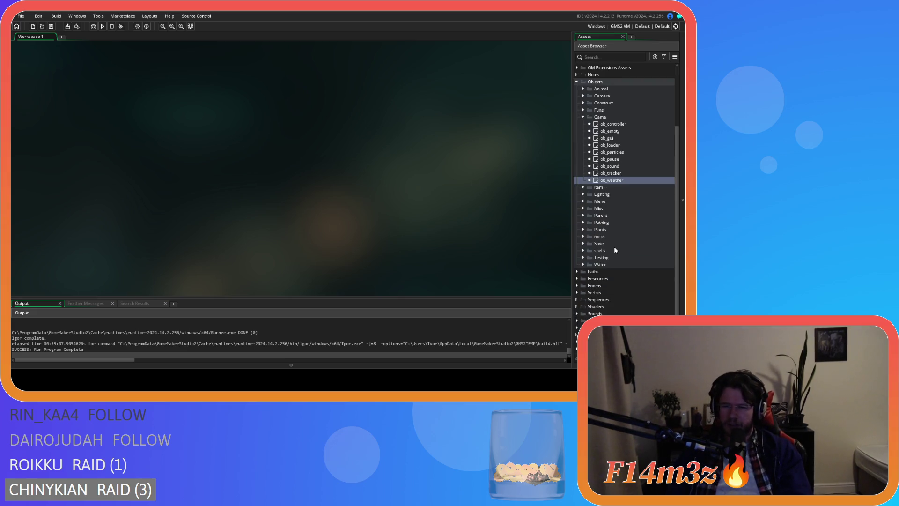
double_click(589, 294)
scroll(599, 300, "down", 3)
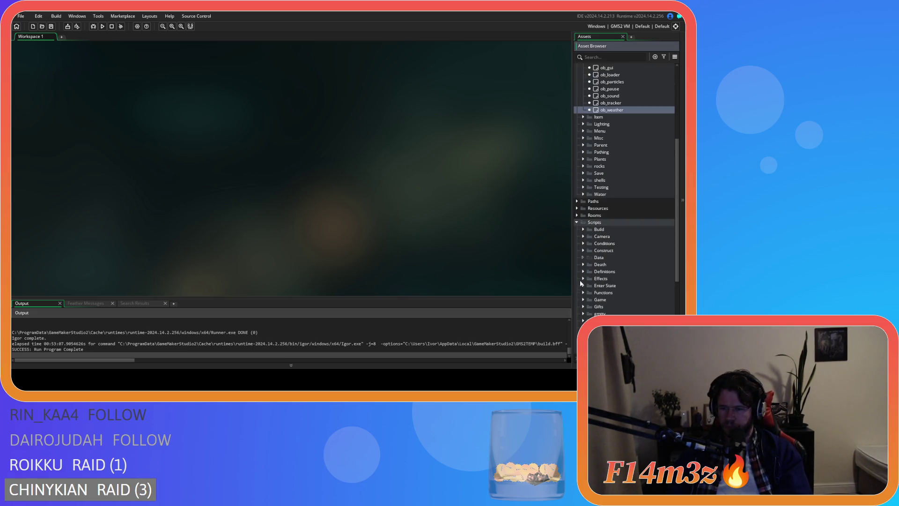
left_click(583, 292)
double_click(628, 313)
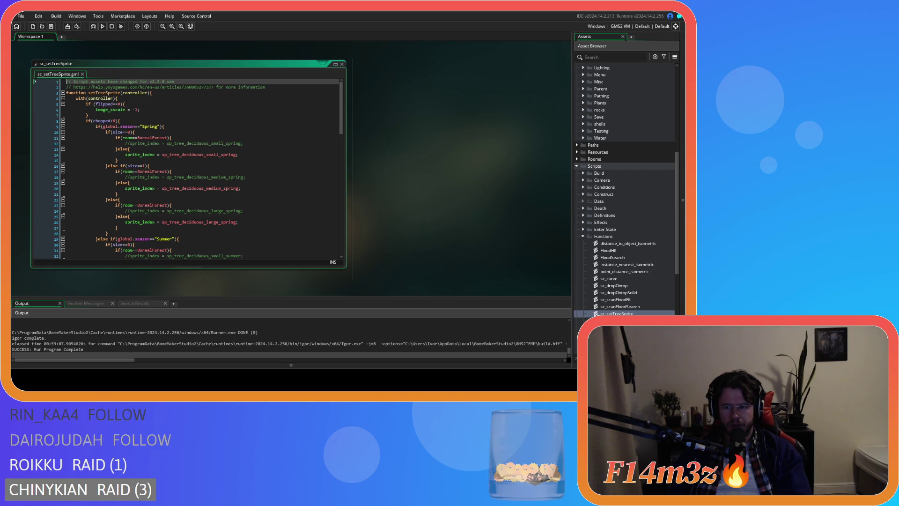
Read sc_setTreeSprite down to the winter tree snowCover>=10 thresholds, then reopen ob_weather.
left_click(232, 126)
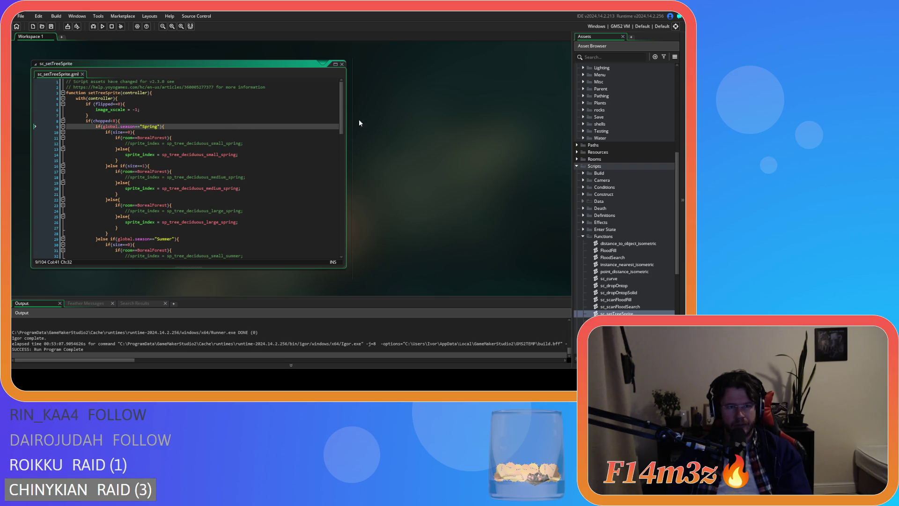
scroll(341, 119, "down", 1)
left_click_drag(342, 122, 339, 112)
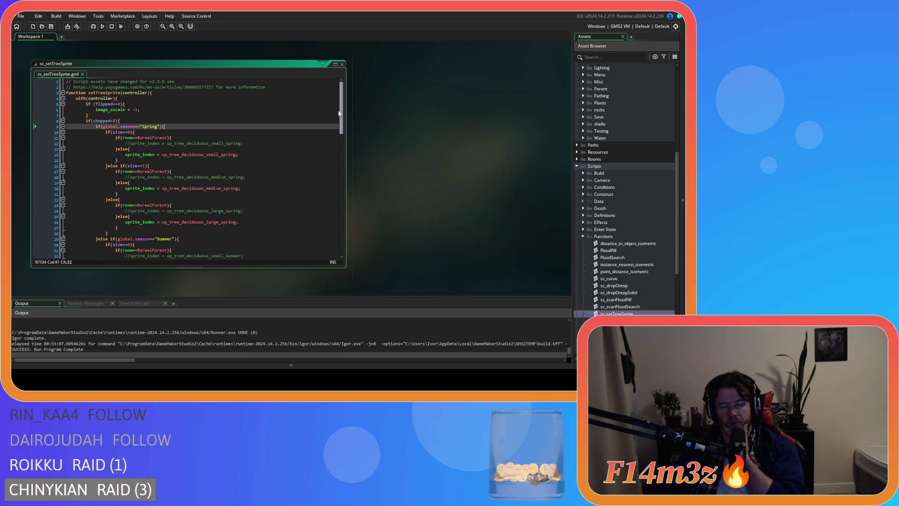
left_click_drag(339, 113, 343, 233)
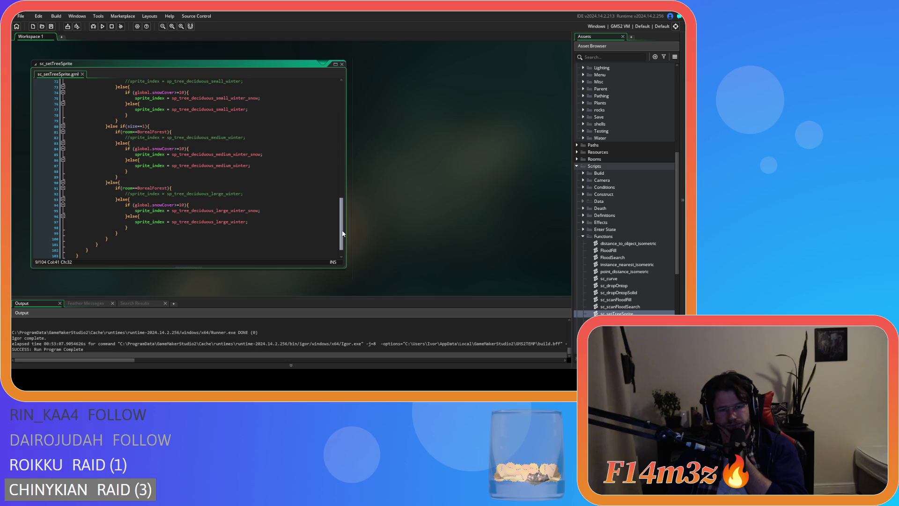
left_click(181, 205)
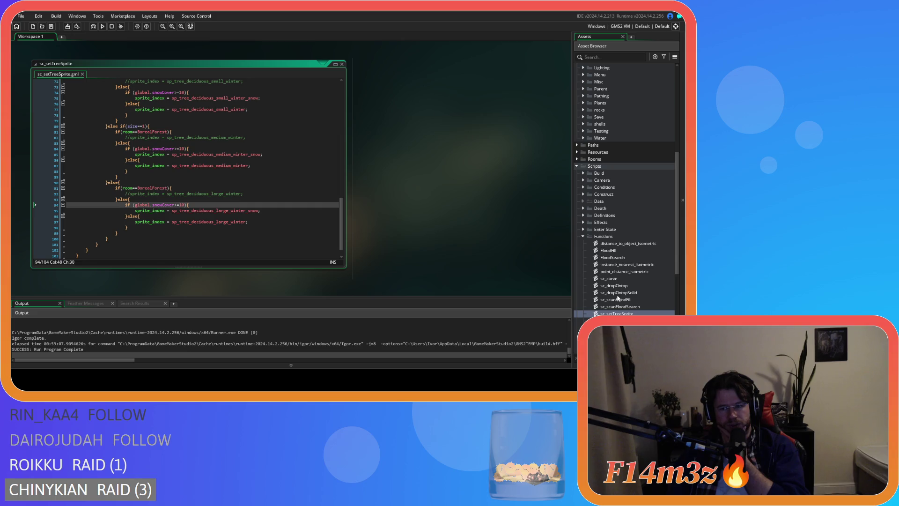
scroll(619, 279, "up", 8)
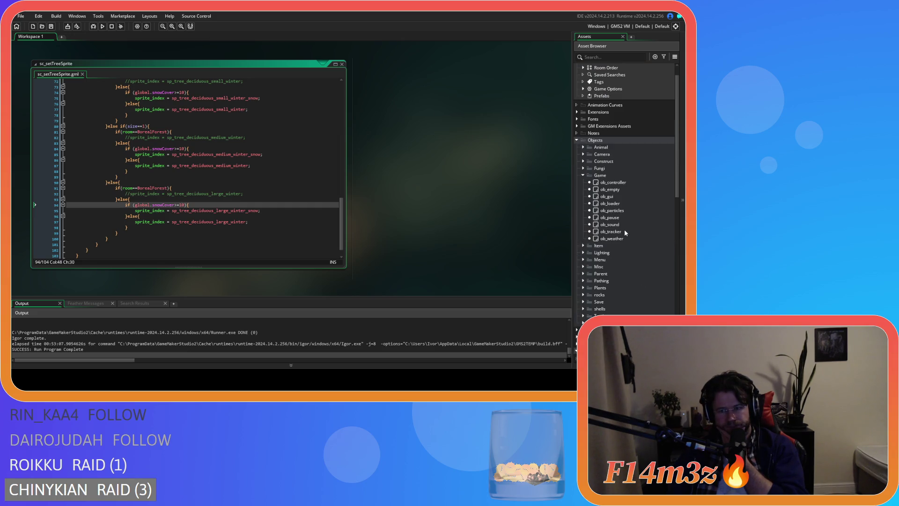
double_click(614, 239)
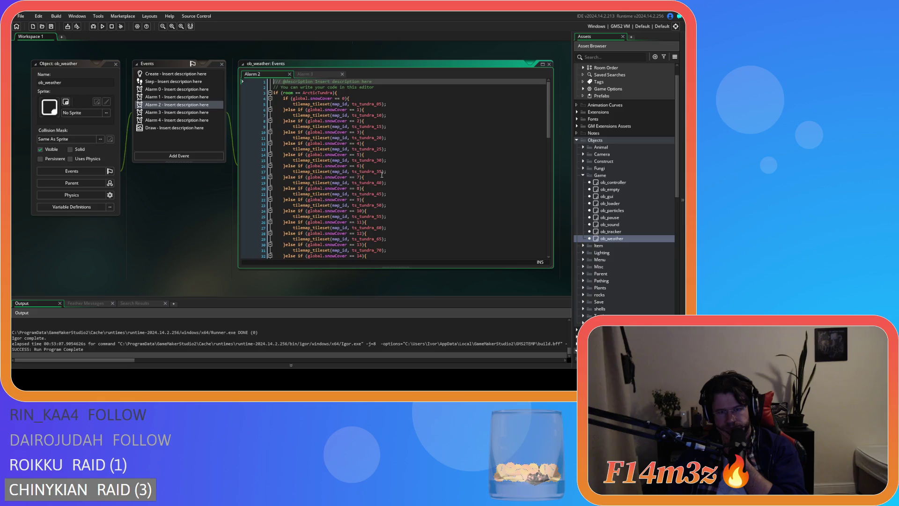
Compare the snowCover tileset code in ob_weather's Alarm 2 and Alarm 3.
scroll(421, 187, "down", 5)
left_click(408, 177)
key("Up")
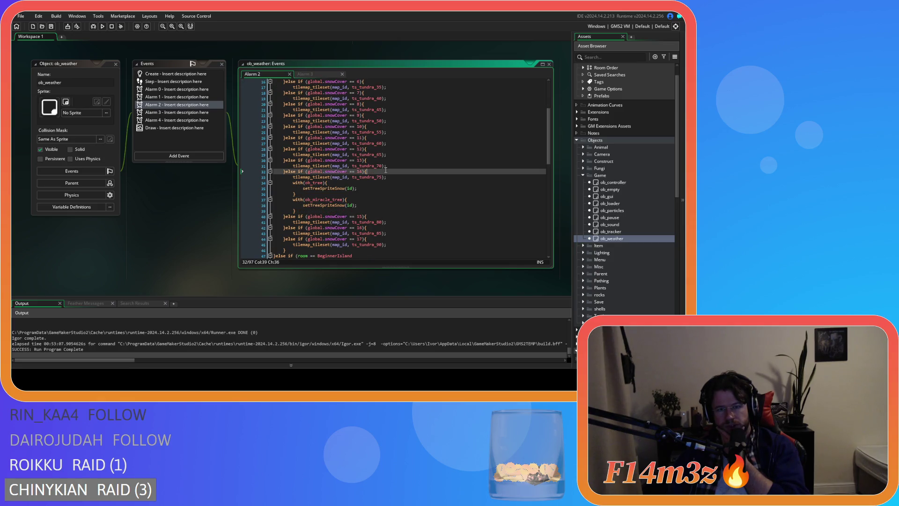
scroll(412, 185, "down", 3)
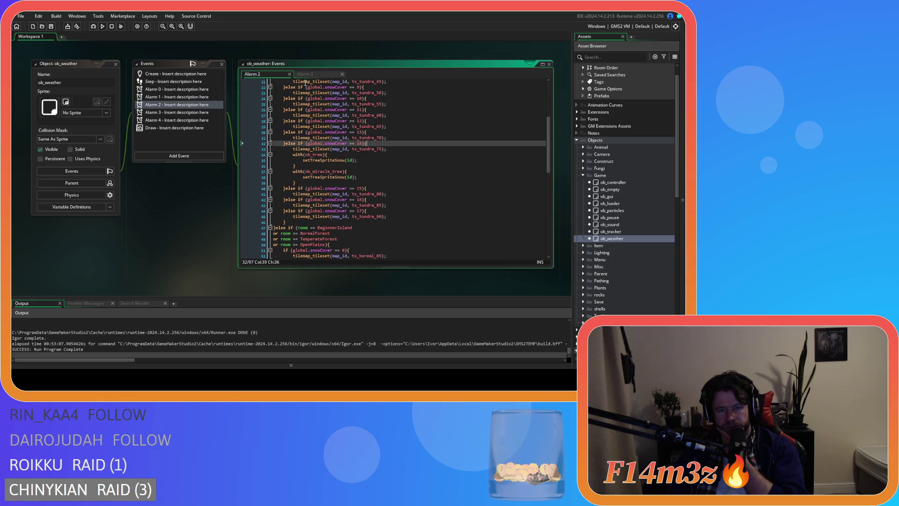
left_click(315, 74)
scroll(415, 187, "down", 15)
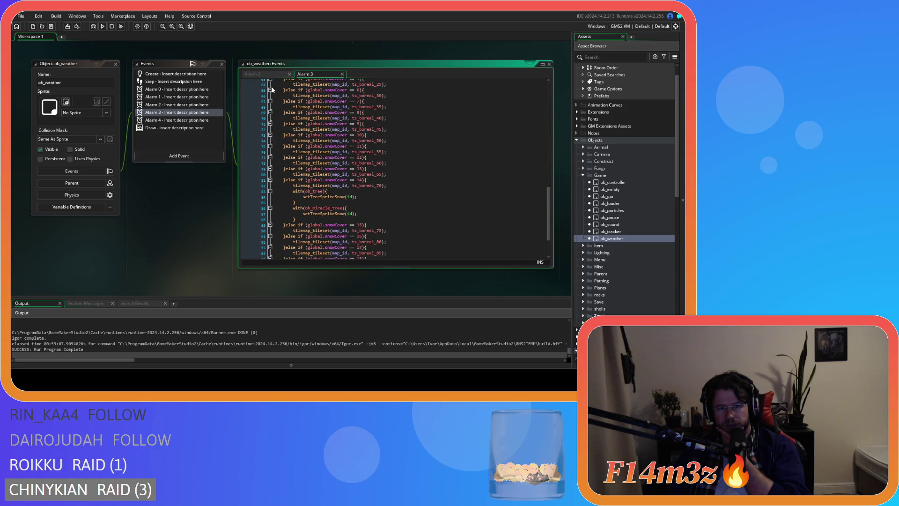
scroll(232, 70, "up", 5)
scroll(425, 169, "up", 4)
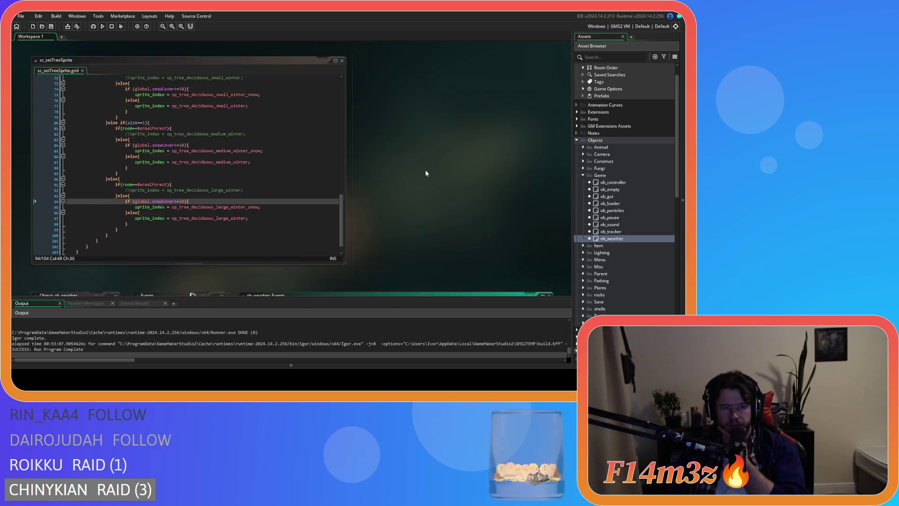
type("5")
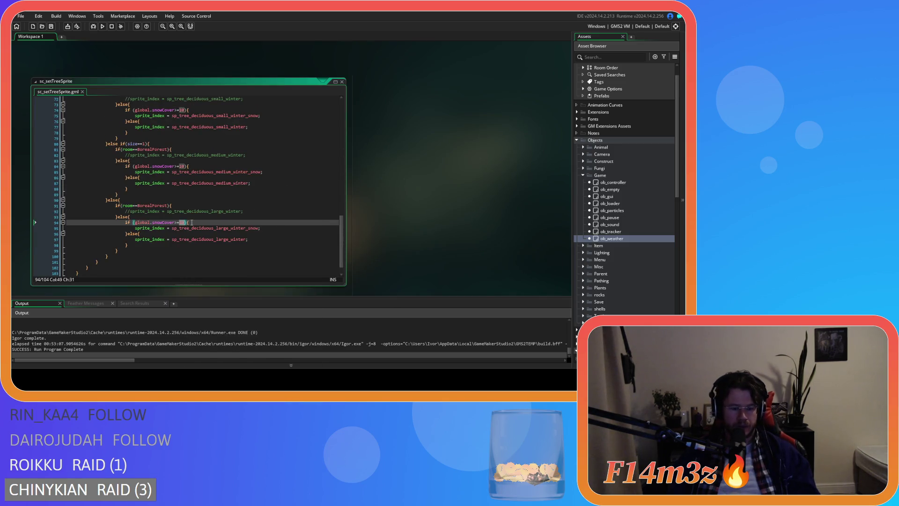
scroll(398, 175, "down", 4)
scroll(397, 175, "down", 3)
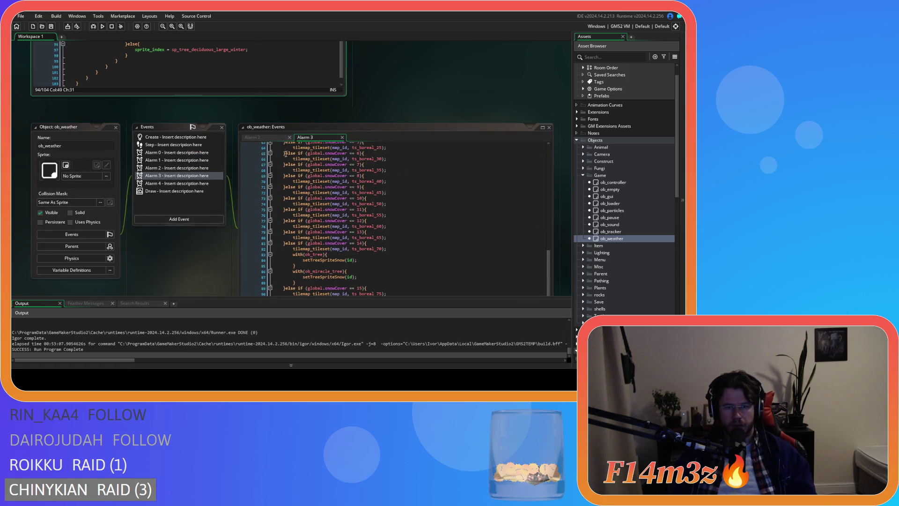
left_click(264, 136)
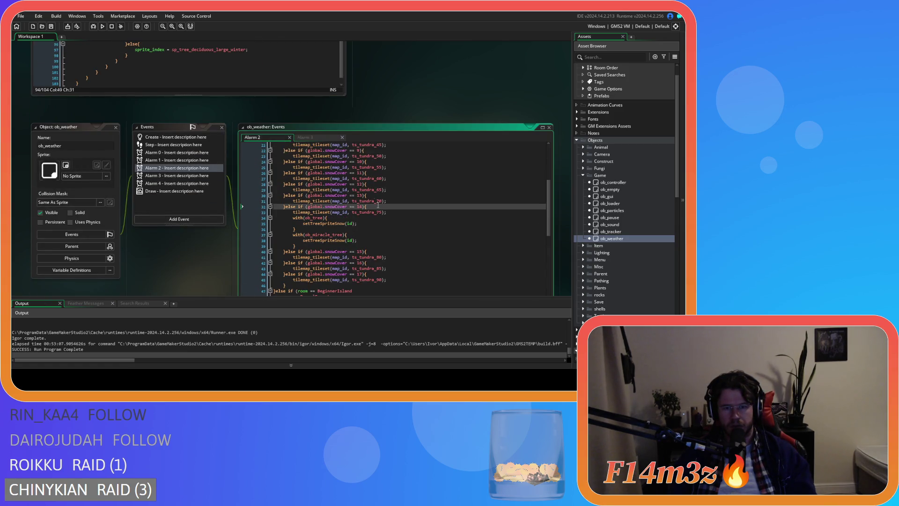
left_click(322, 136)
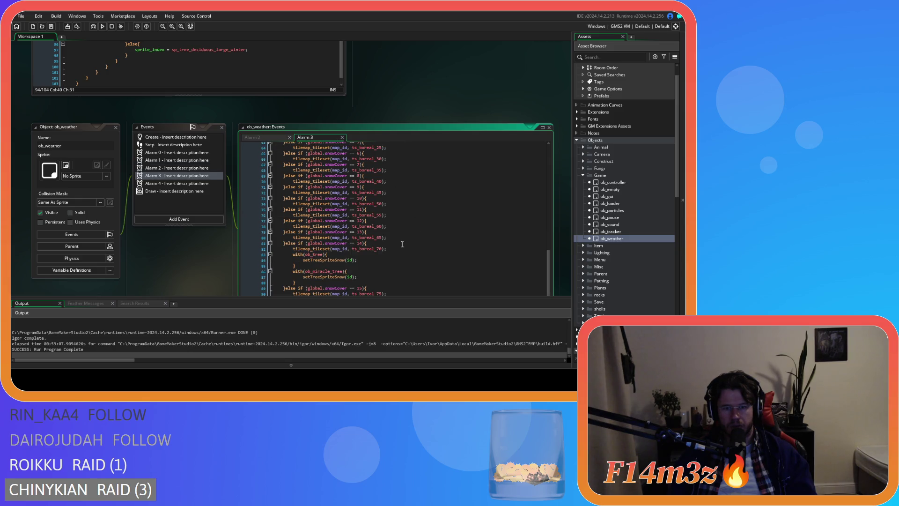
scroll(378, 91, "up", 6)
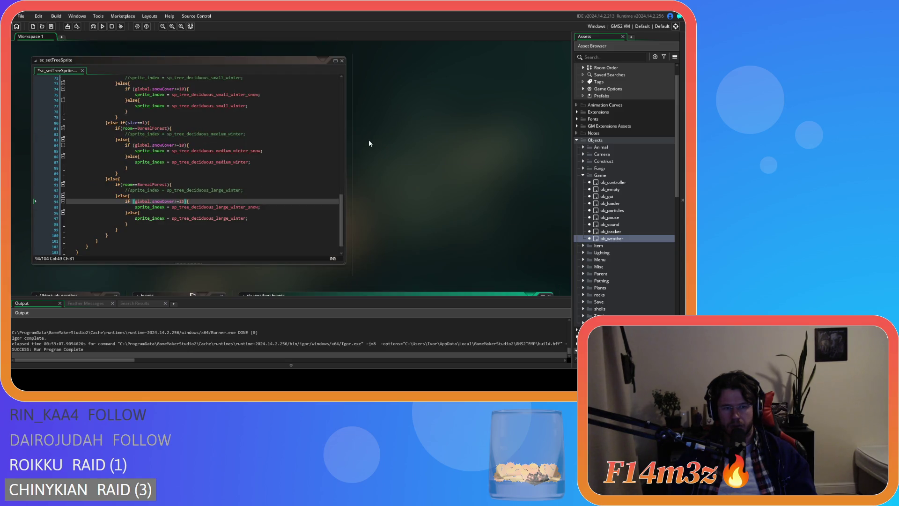
In sc_setTreeSprite, change the medium winter tree threshold from 10 to 14 and save.
left_click(225, 181)
left_click(236, 207)
left_click(183, 201)
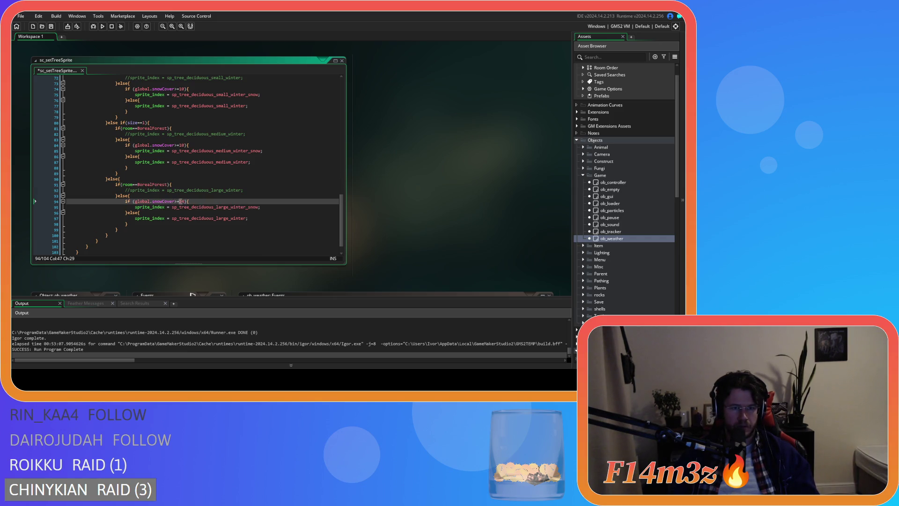
double_click(181, 145)
type("14")
key("ctrl+s")
Set the small winter tree snowCover threshold to 14, then recheck Alarm 3's tileset code.
scroll(210, 153, "up", 3)
left_click(180, 131)
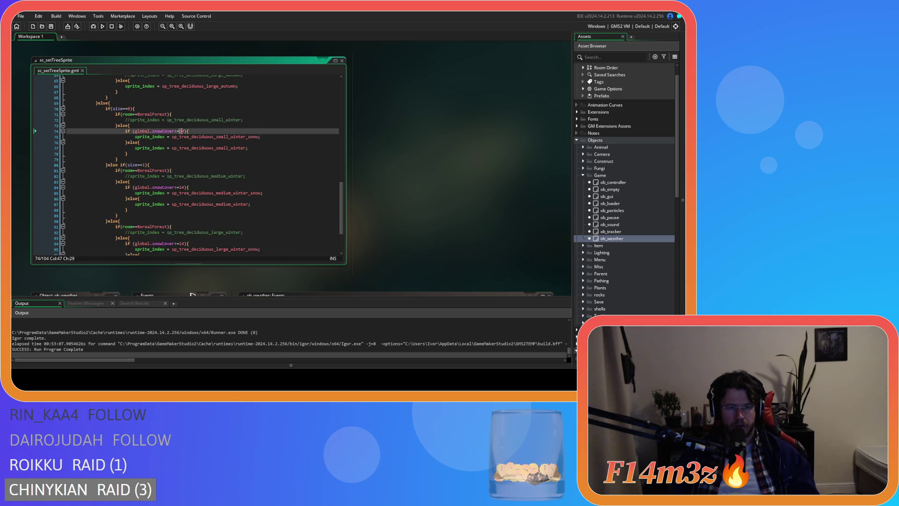
type("14")
scroll(241, 170, "up", 4)
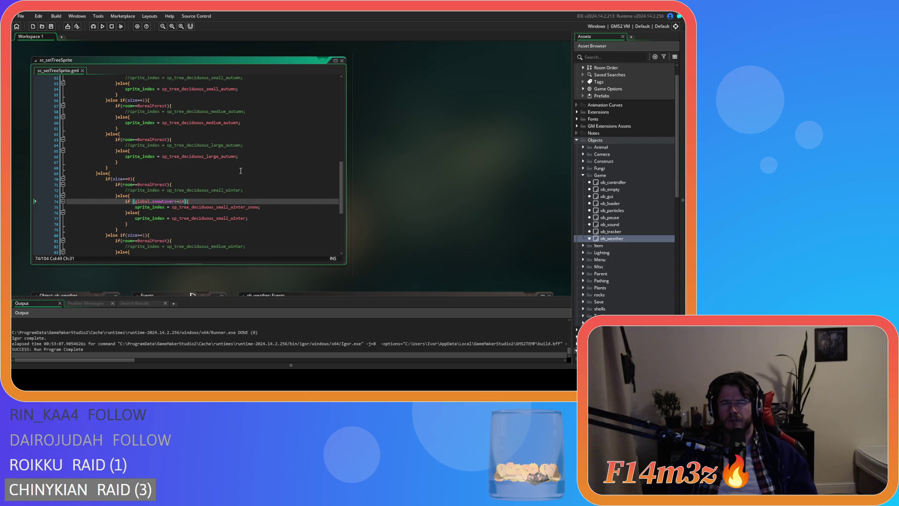
scroll(372, 194, "down", 3)
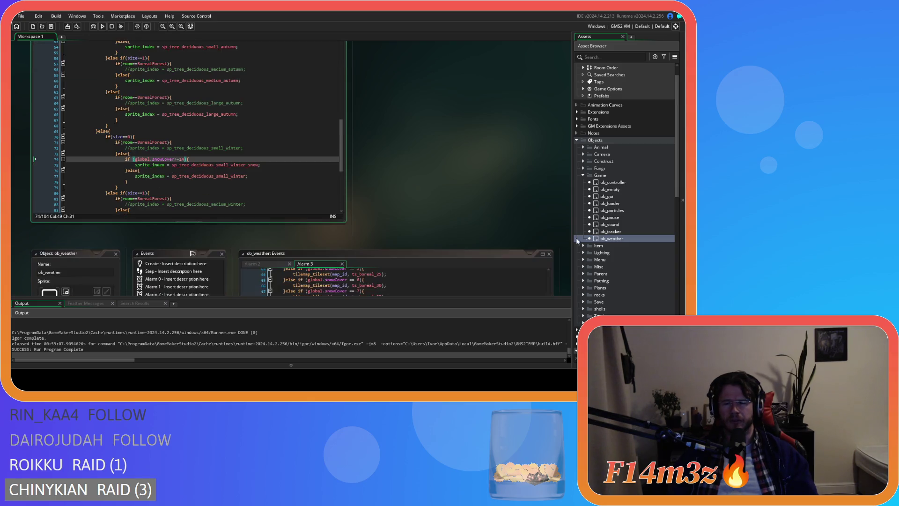
scroll(373, 195, "down", 3)
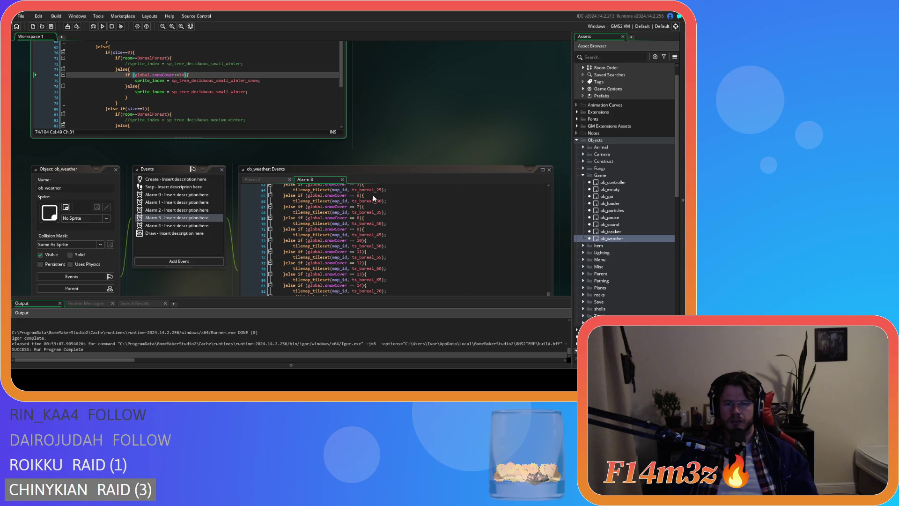
left_click(389, 224)
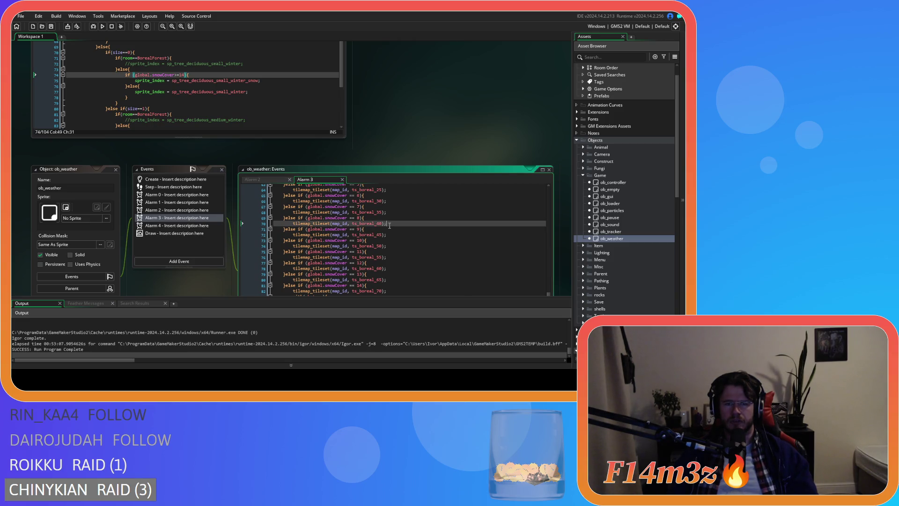
scroll(396, 122, "up", 2)
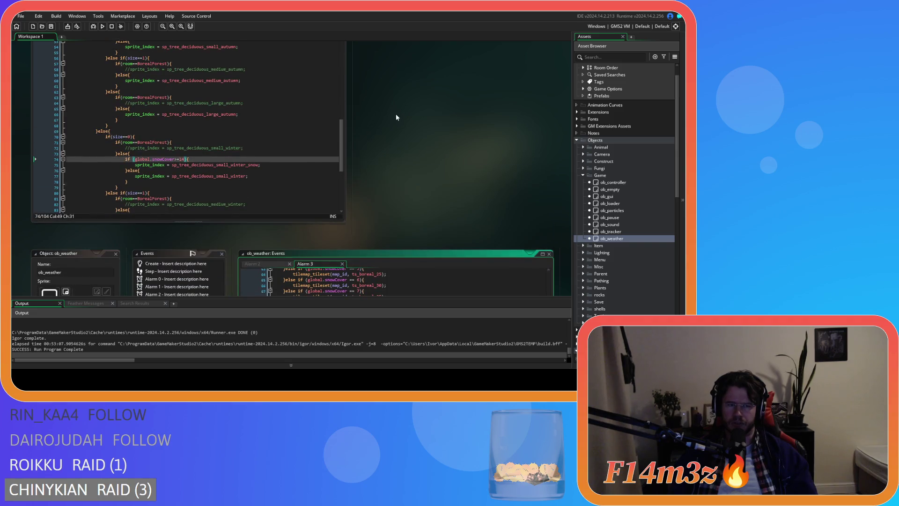
left_click(279, 160)
scroll(279, 161, "up", 2)
Open the sc_loadSprites script from the Loading scripts folder.
scroll(270, 158, "down", 3)
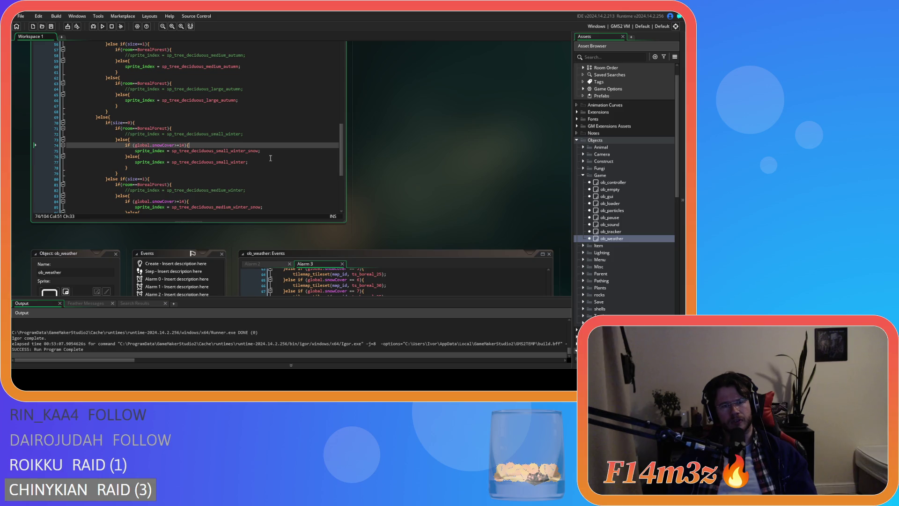
scroll(352, 160, "up", 2)
scroll(625, 216, "down", 10)
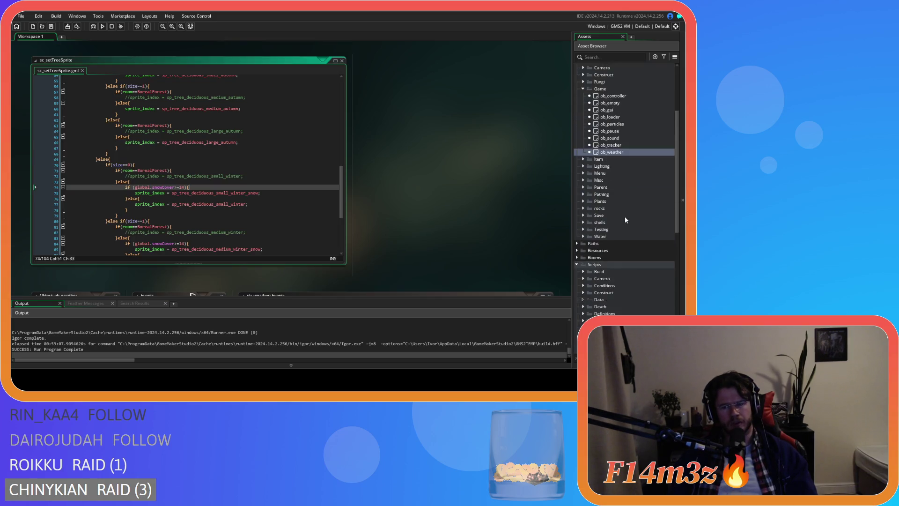
scroll(616, 245, "down", 3)
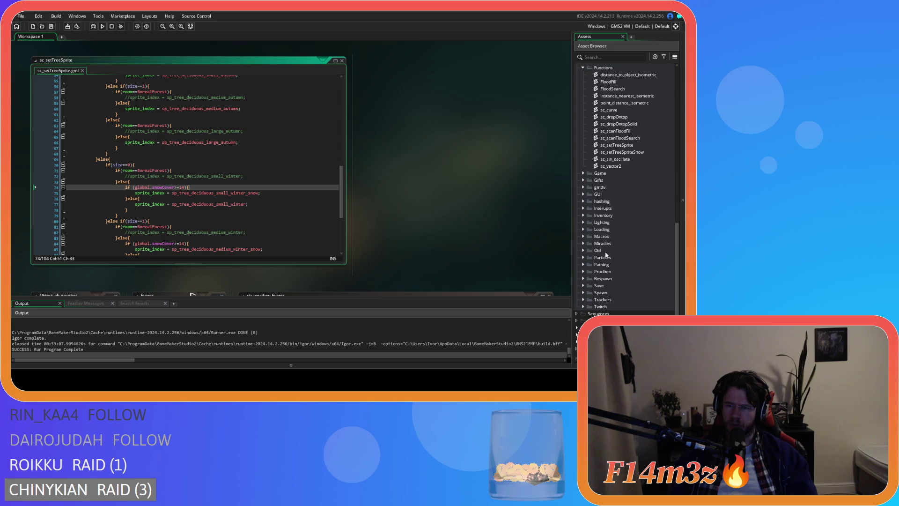
left_click(583, 229)
scroll(623, 248, "down", 7)
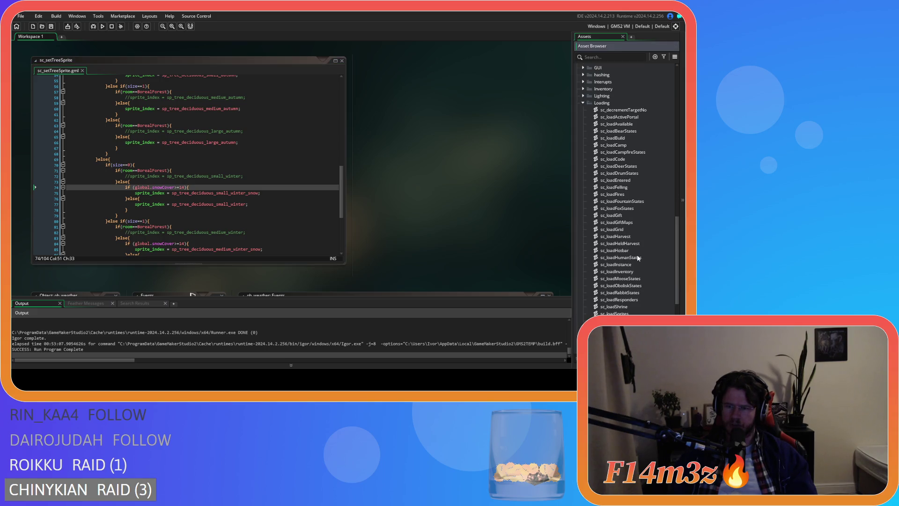
left_click(637, 258)
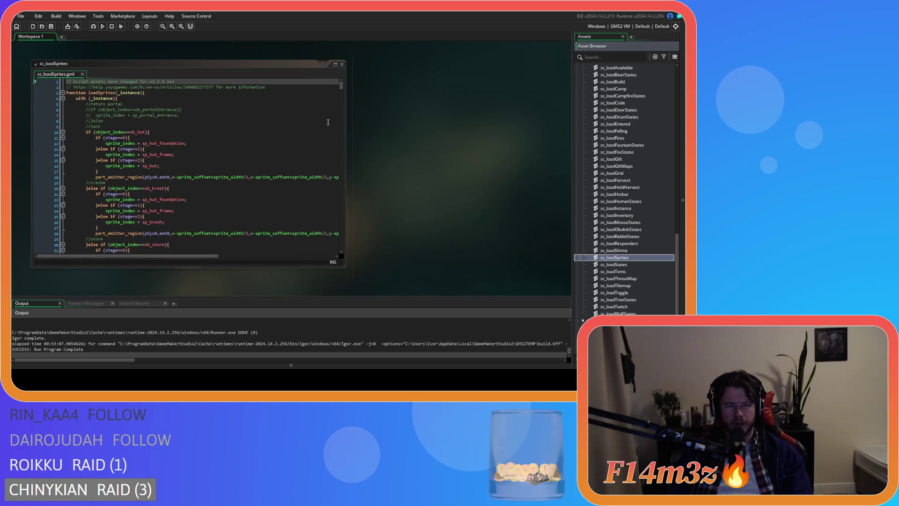
Select the small winter tree sprite line, then find and open sc_setTreeSprite through the asset search.
scroll(272, 204, "down", 15)
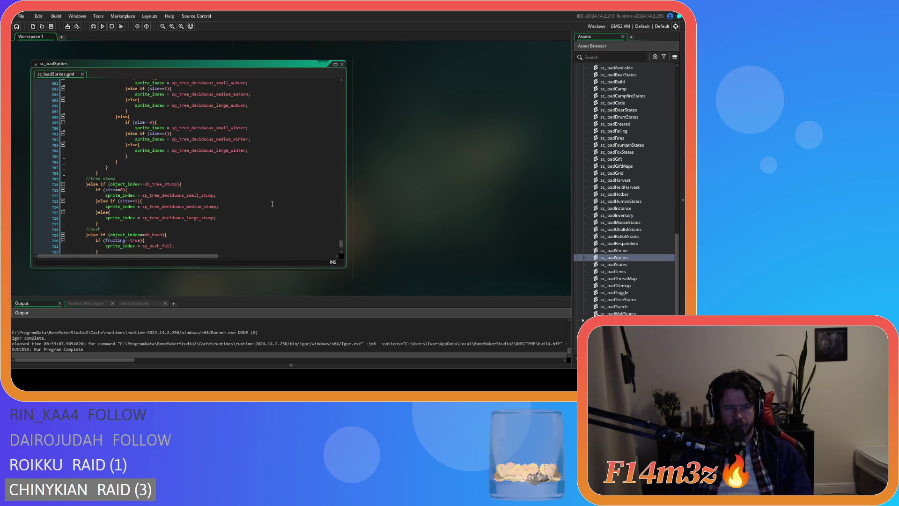
scroll(272, 204, "up", 3)
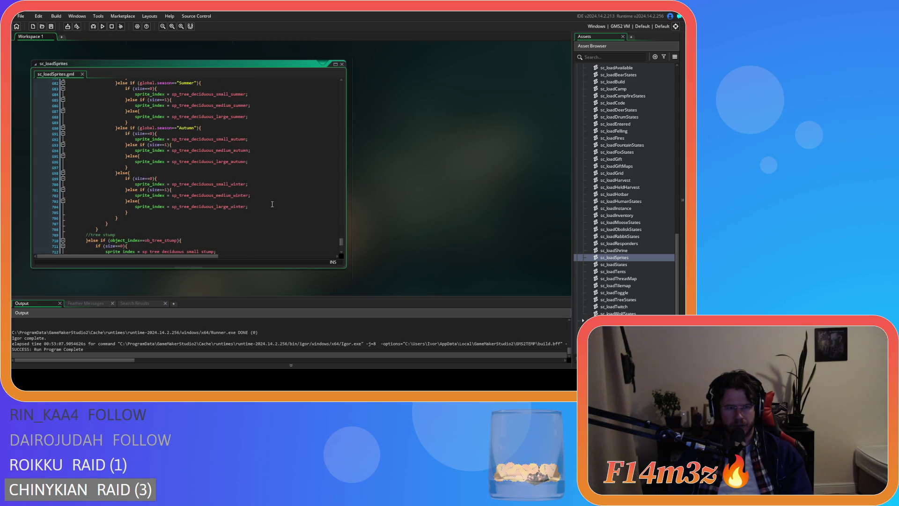
scroll(272, 204, "up", 10)
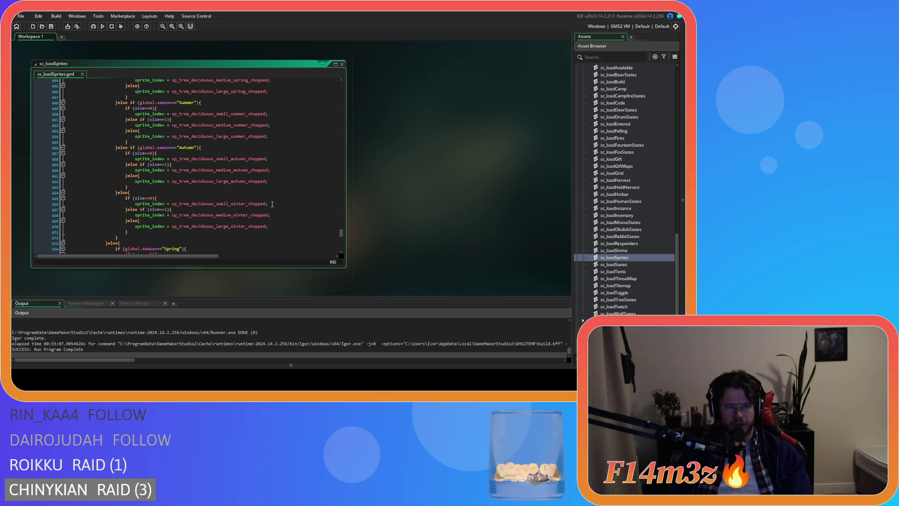
scroll(272, 204, "up", 12)
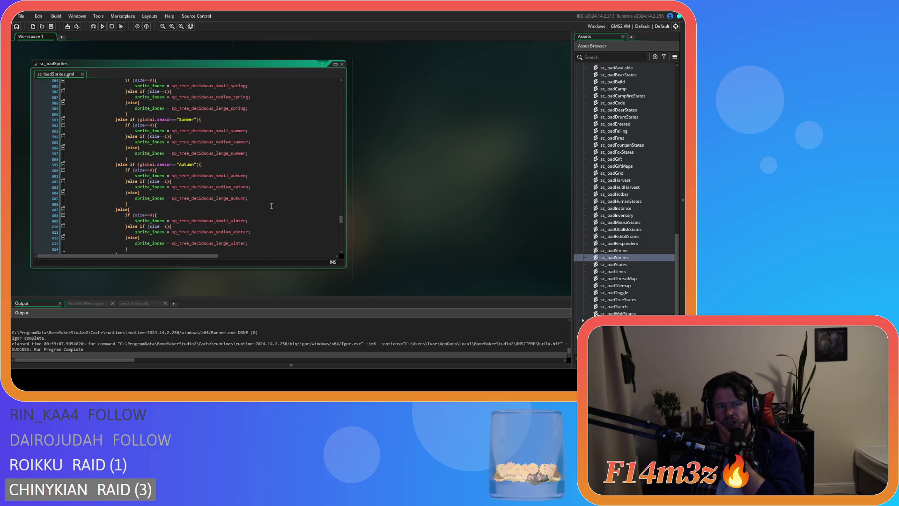
scroll(271, 205, "down", 2)
left_click(260, 185)
left_click(260, 179)
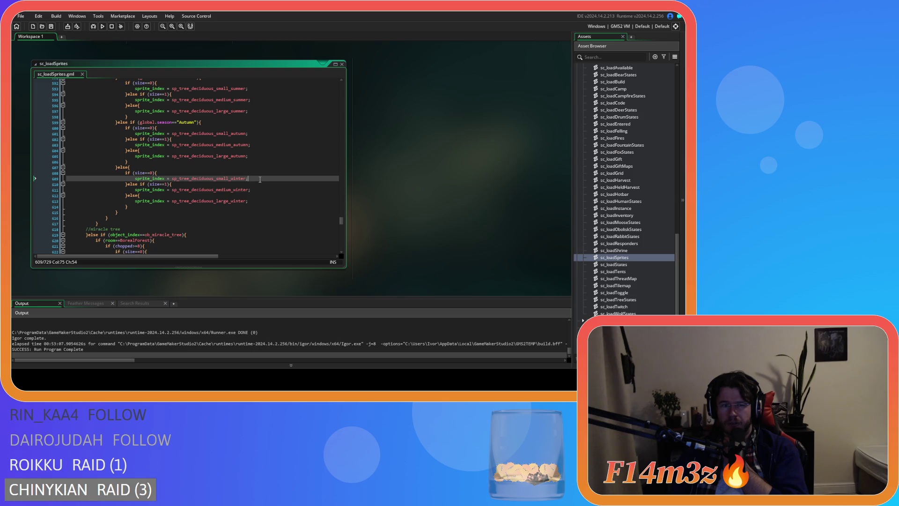
left_click(193, 173)
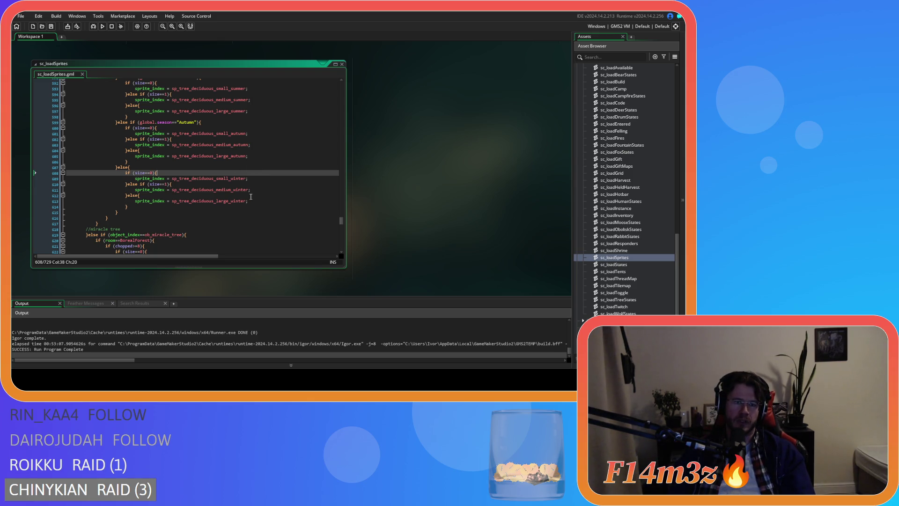
key("Down")
key("Home")
key("shift+End")
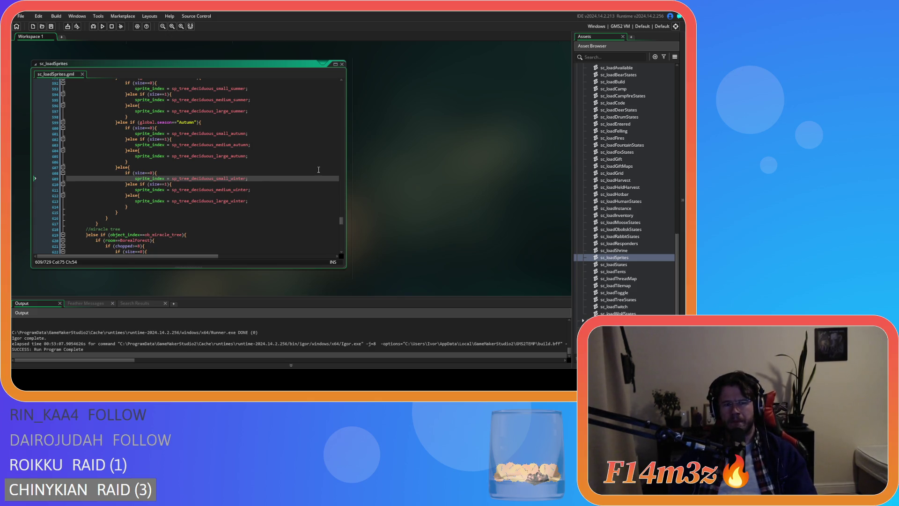
key("ctrl+shift+f")
double_click(209, 215)
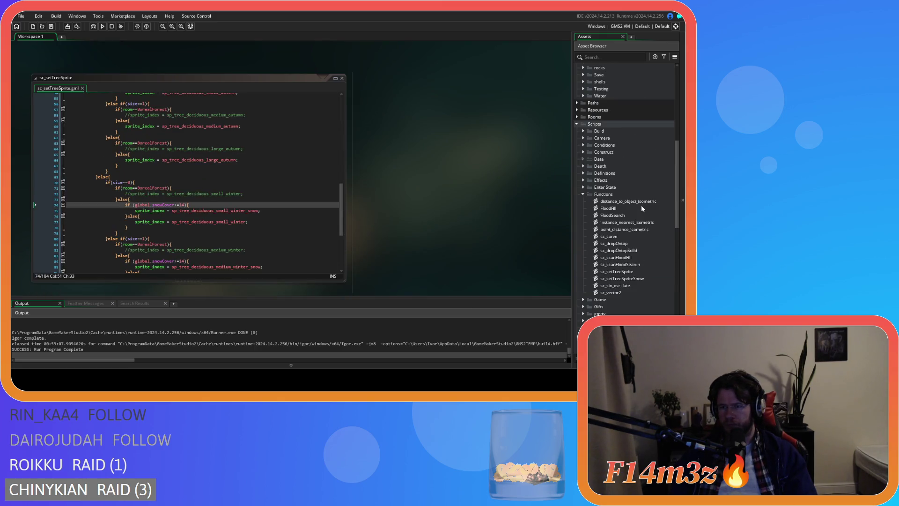
Open ob_lighting's Create code from the Lighting objects folder and make the editor taller.
scroll(642, 210, "up", 10)
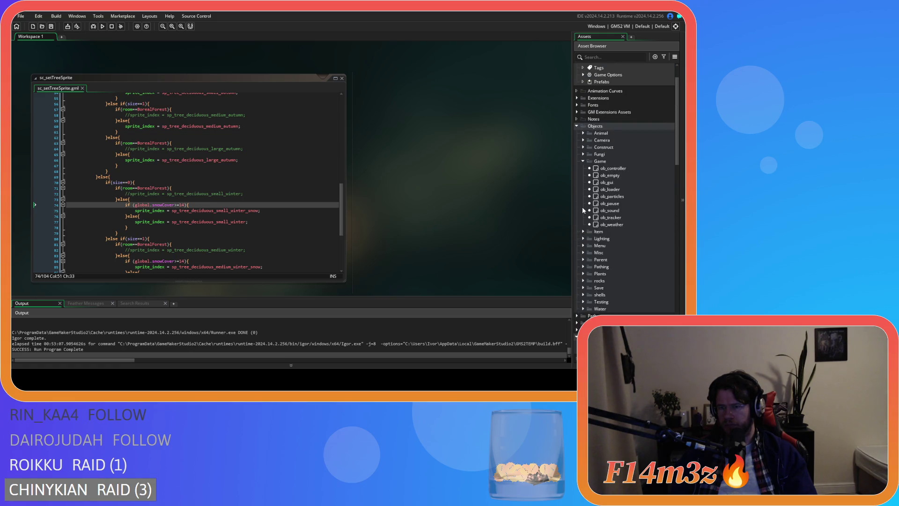
left_click(605, 225)
left_click(583, 238)
double_click(634, 252)
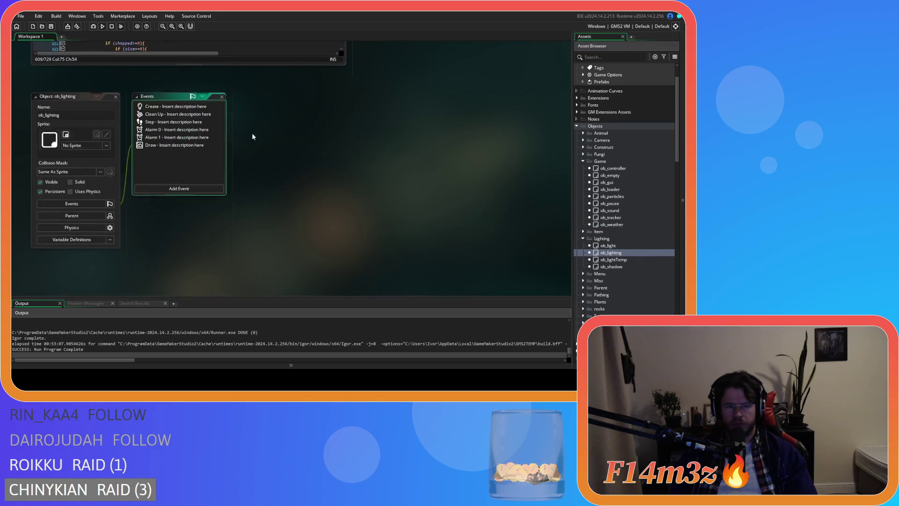
scroll(351, 187, "down", 8)
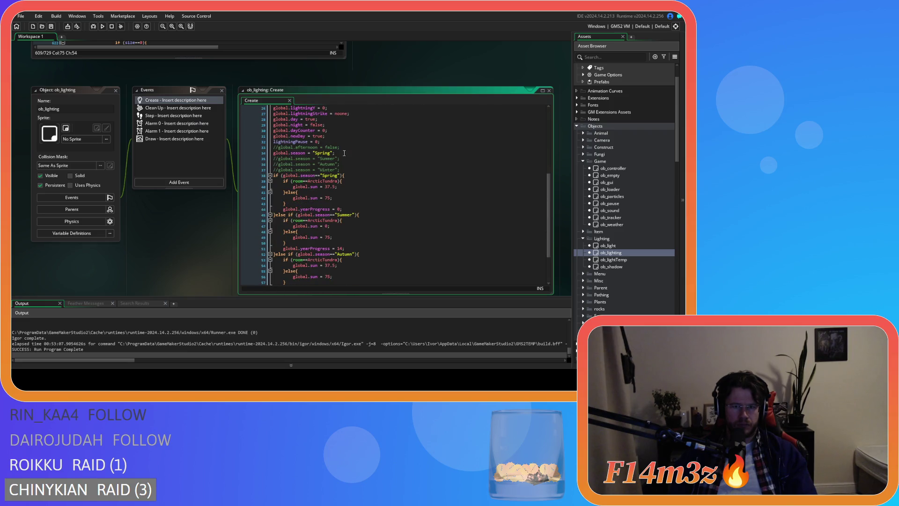
left_click_drag(273, 153, 344, 152)
Uncomment global.season = "Autumn" and run the game with F5.
left_click(349, 166)
key("ctrl+shift+k")
key("F5")
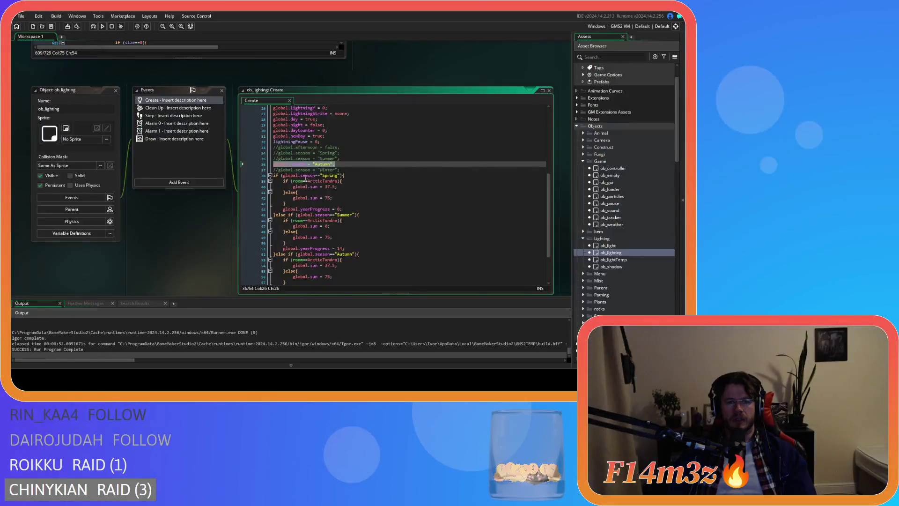
scroll(220, 230, "up", 2)
scroll(220, 261, "up", 4)
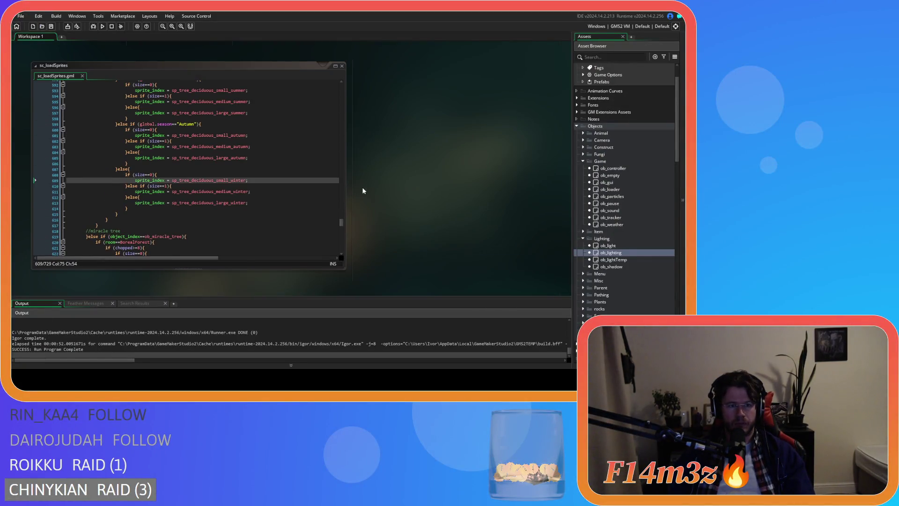
Copy the if (global.snowCover>=14){ line and return to sc_loadSprites' small winter check.
scroll(283, 174, "up", 3)
scroll(283, 174, "up", 2)
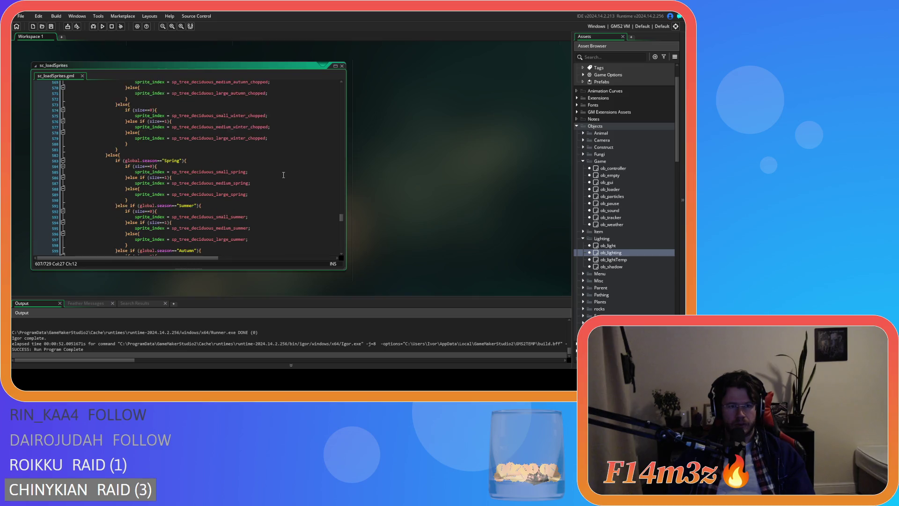
scroll(417, 186, "up", 5)
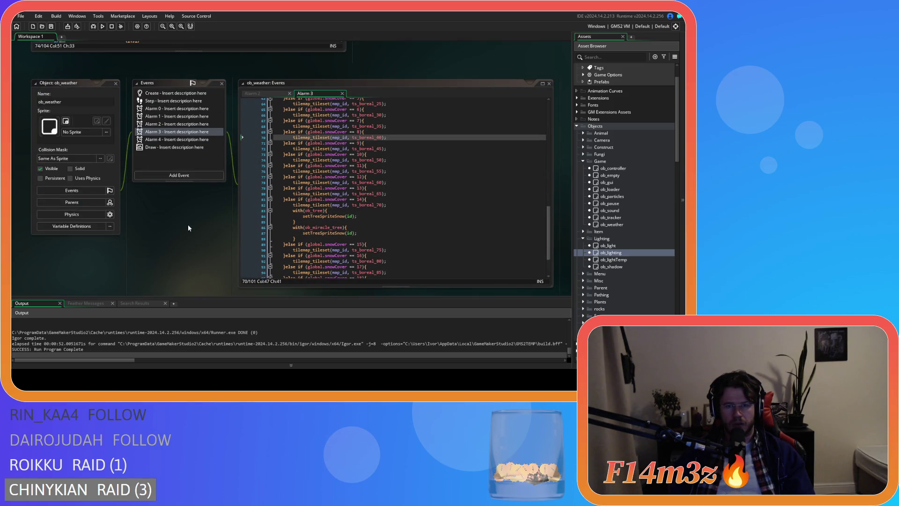
scroll(187, 224, "up", 6)
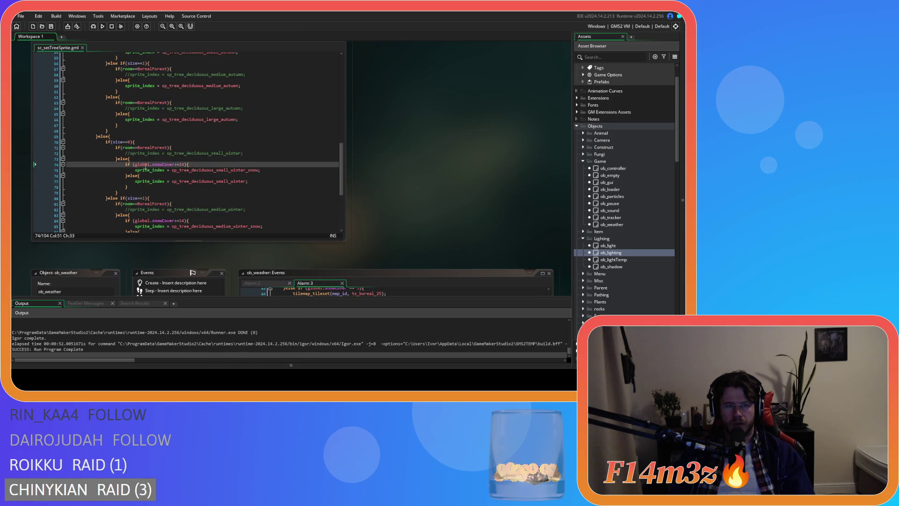
left_click_drag(189, 165, 125, 164)
key("ctrl+c")
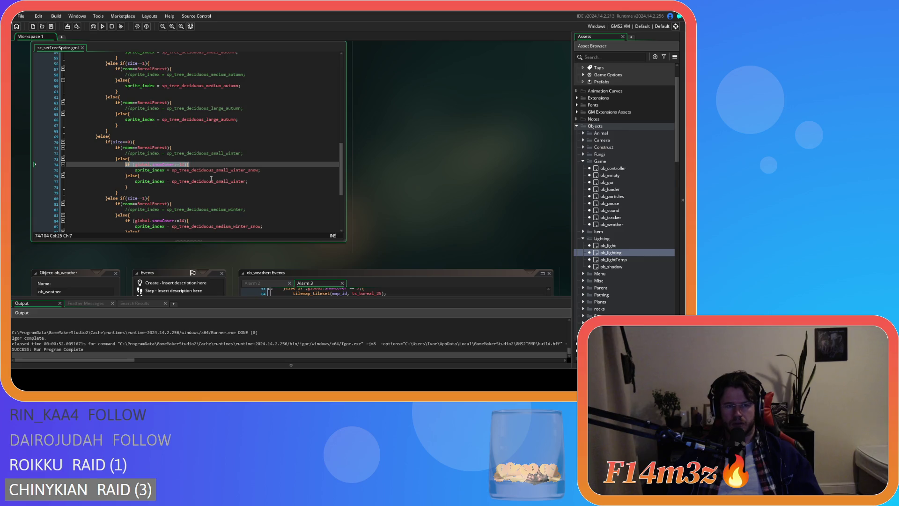
scroll(424, 183, "down", 3)
scroll(229, 170, "down", 10)
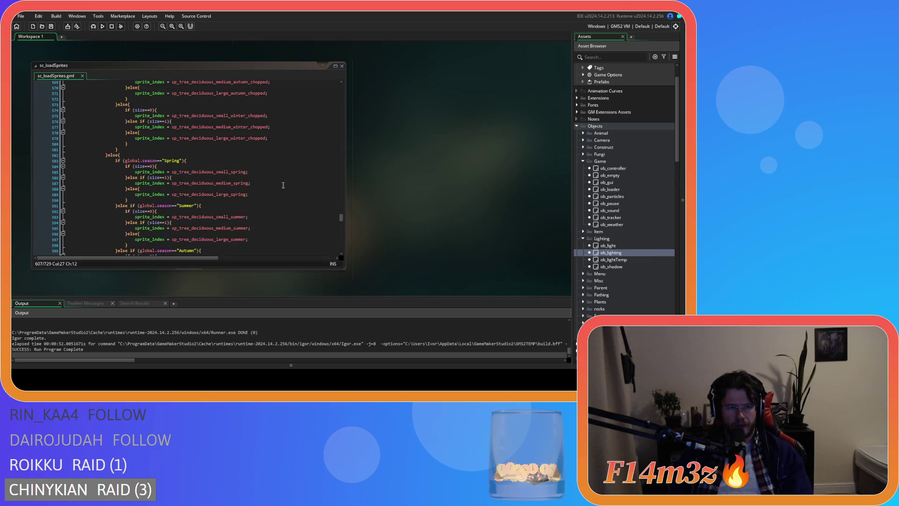
scroll(275, 183, "up", 2)
scroll(275, 183, "up", 10)
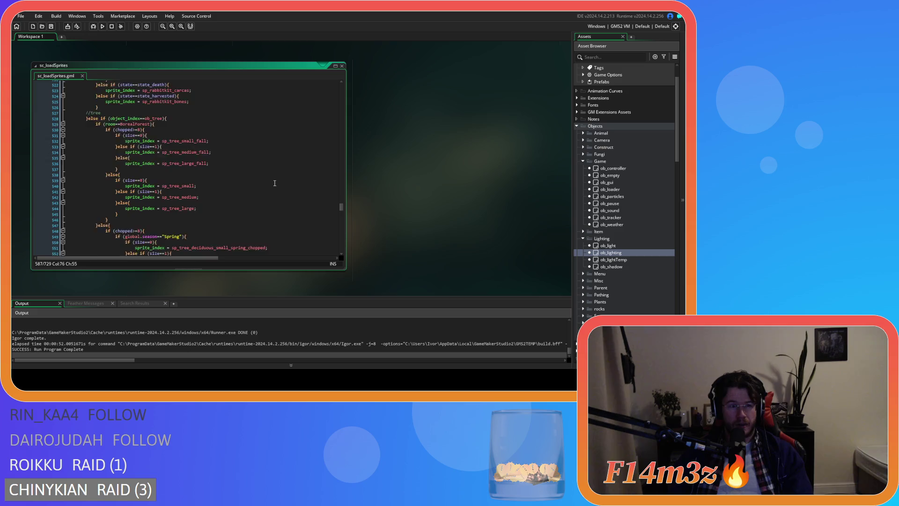
scroll(275, 184, "down", 12)
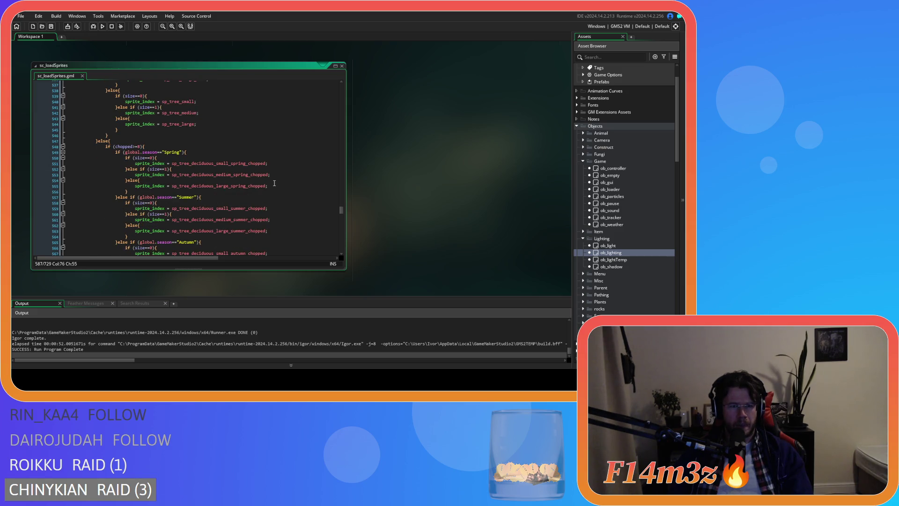
scroll(274, 183, "down", 3)
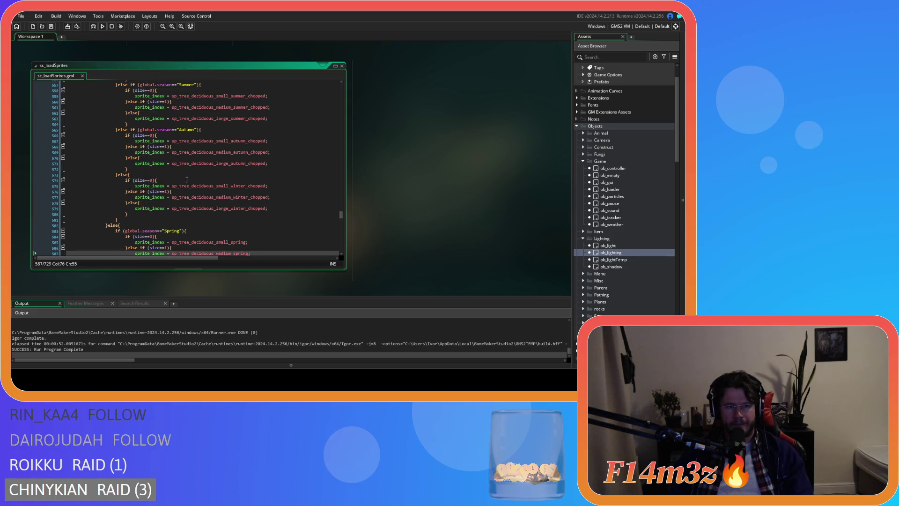
left_click(218, 181)
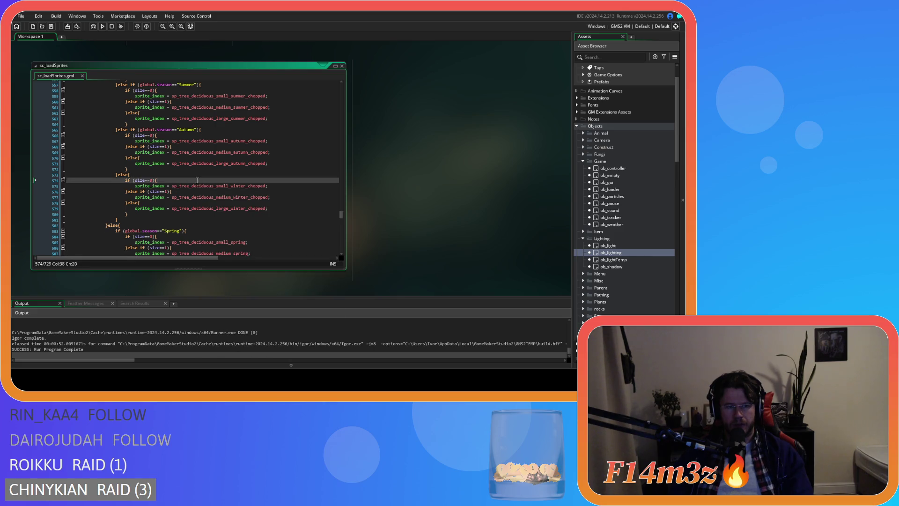
Paste the snowCover>=14 condition below line 574 and indent the small winter sprite line under it.
key("Return")
key("ctrl+v")
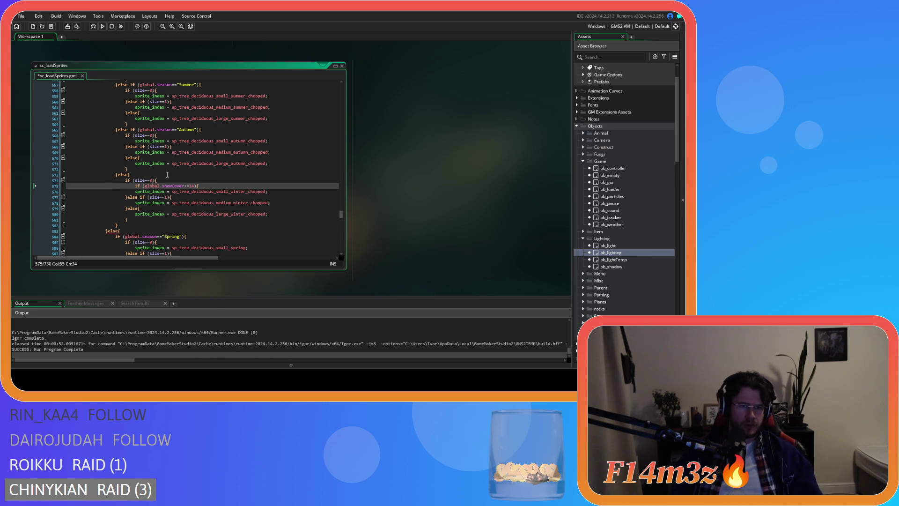
left_click(137, 191)
key("Tab")
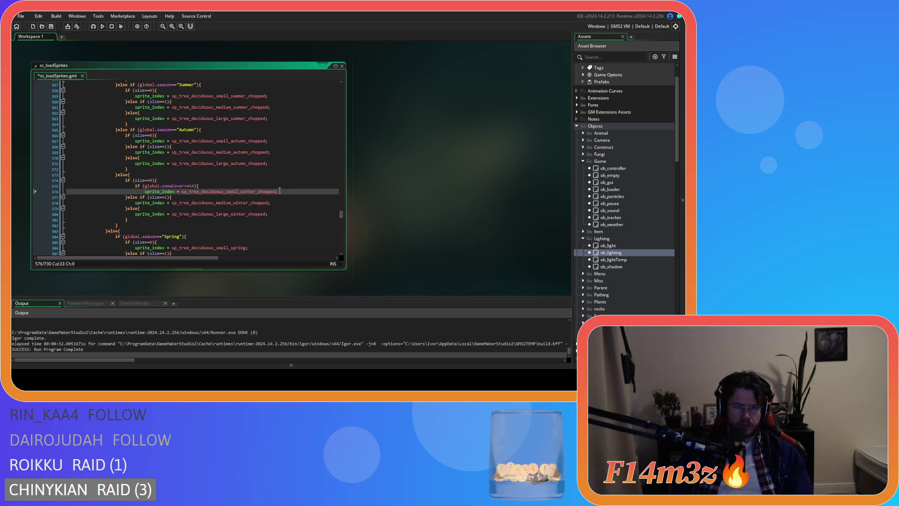
scroll(281, 191, "up", 5)
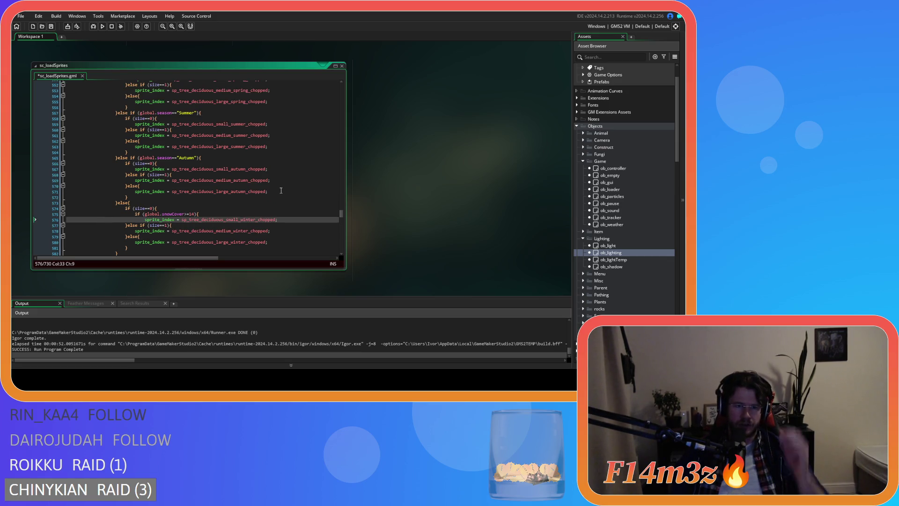
scroll(281, 191, "up", 6)
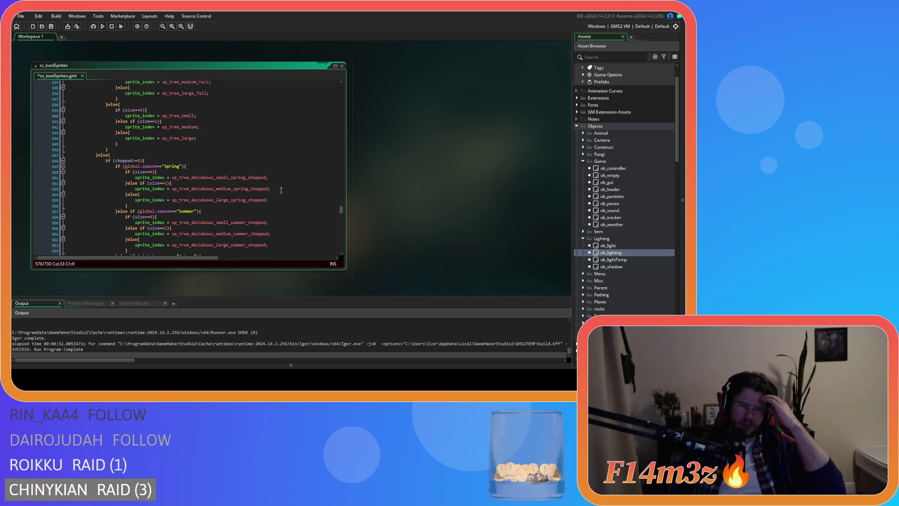
scroll(208, 189, "down", 12)
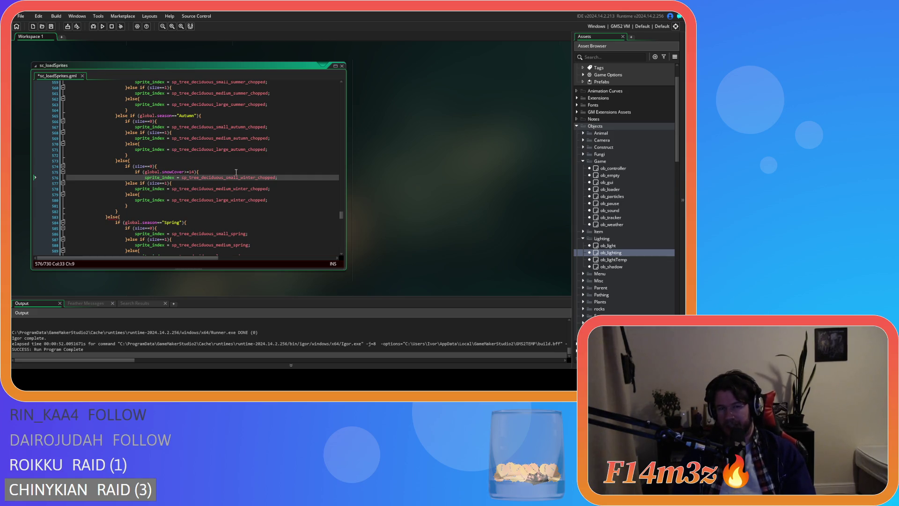
left_click(289, 177)
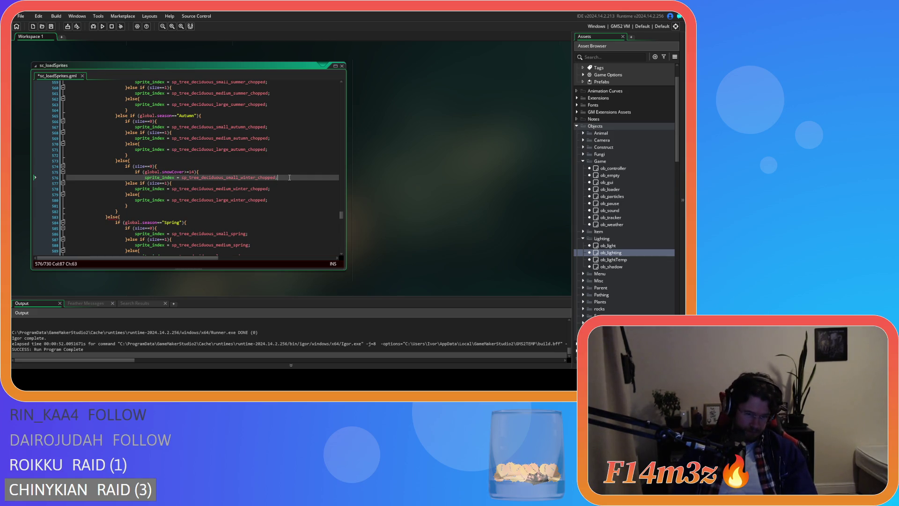
Make small winter trees use the snow_chopped sprite, with an else falling back to the plain chopped sprite.
key("Return")
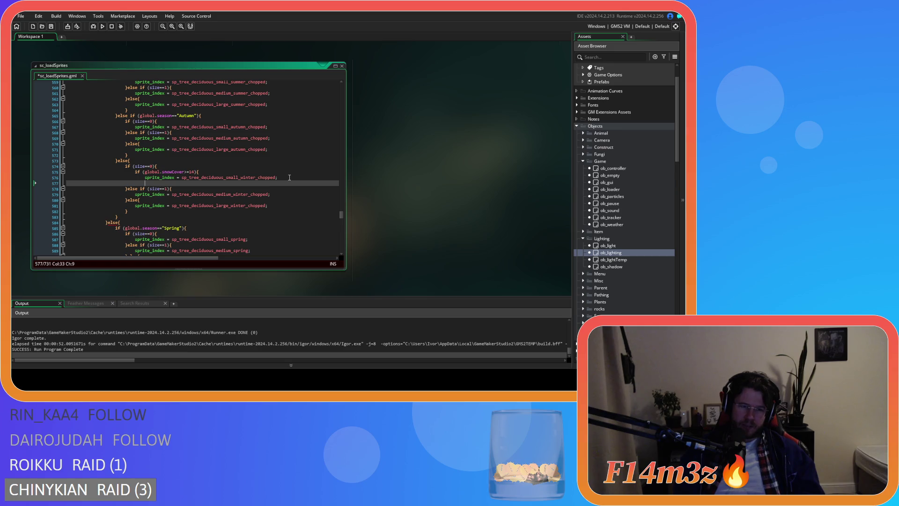
type("}else")
key("Return")
key("Return")
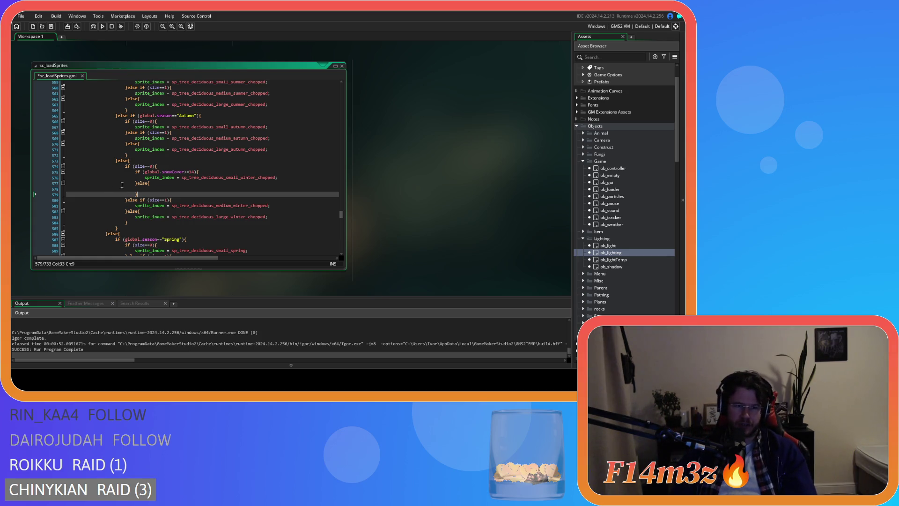
key("Up")
left_click(258, 178)
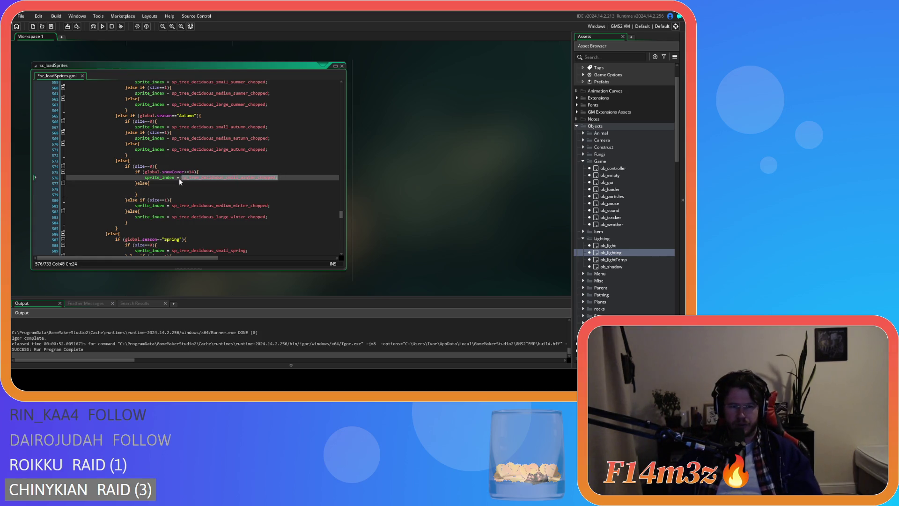
type("snow_")
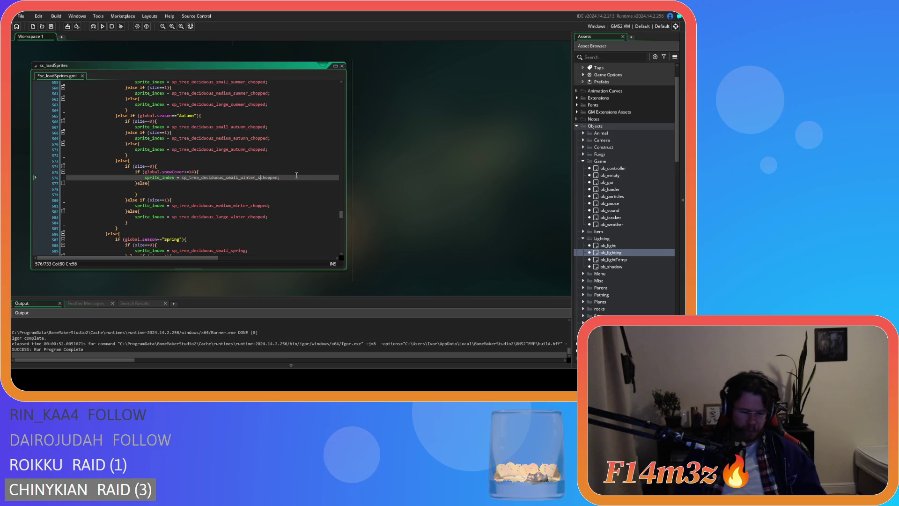
key("ctrl+z")
left_click_drag(291, 178, 143, 178)
key("ctrl+c")
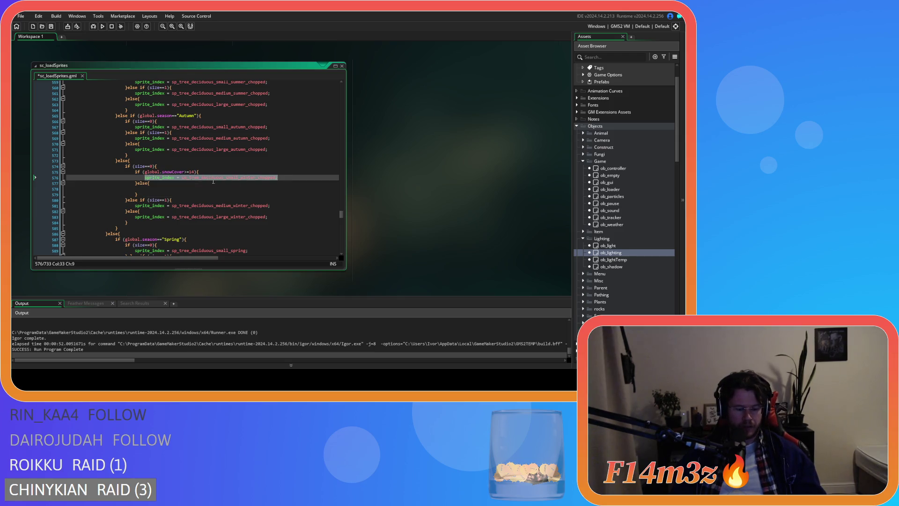
left_click(258, 178)
type("snow_")
left_click(227, 190)
key("ctrl+v")
key("Up")
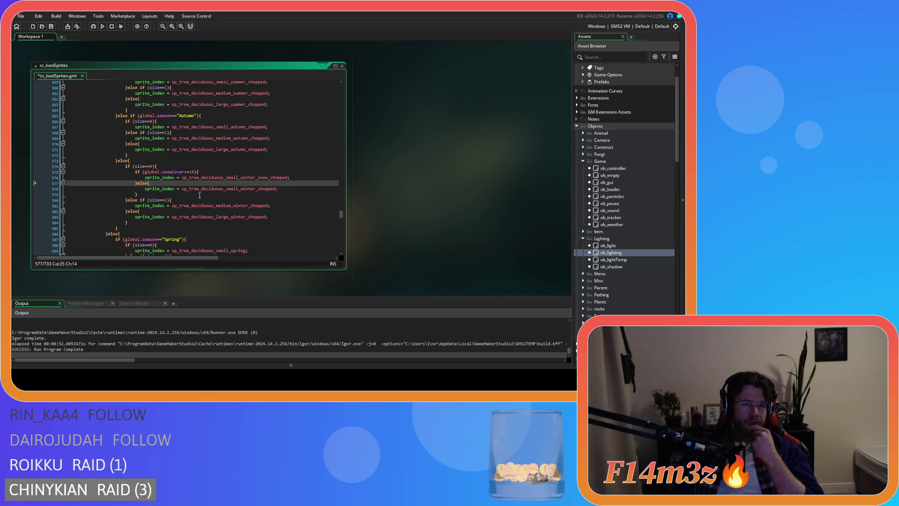
Copy the small tree's snowCover if/else over the medium sprite line, rename small to medium, and save.
left_click_drag(200, 172, 135, 172)
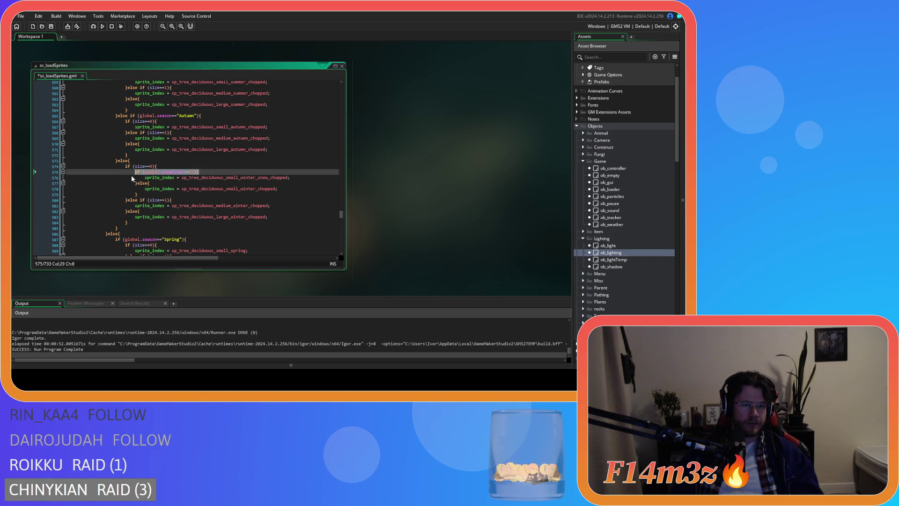
left_click(185, 199)
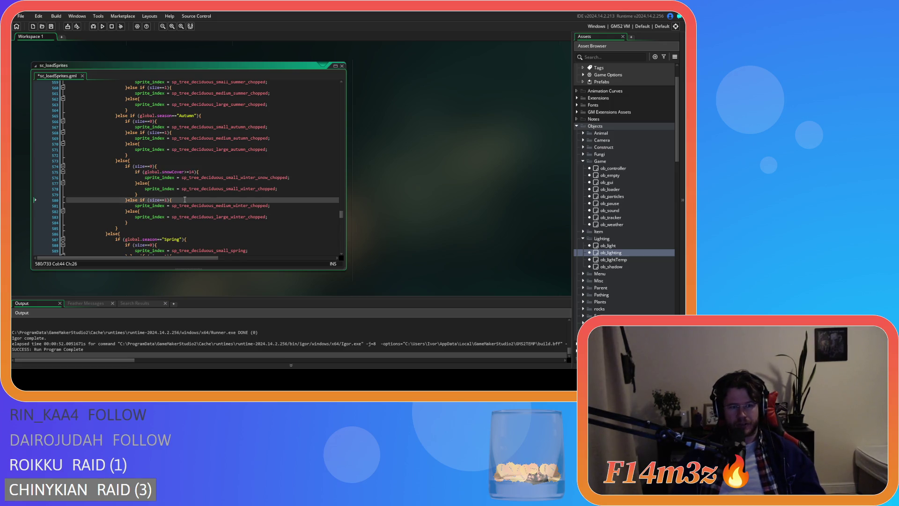
key("Return")
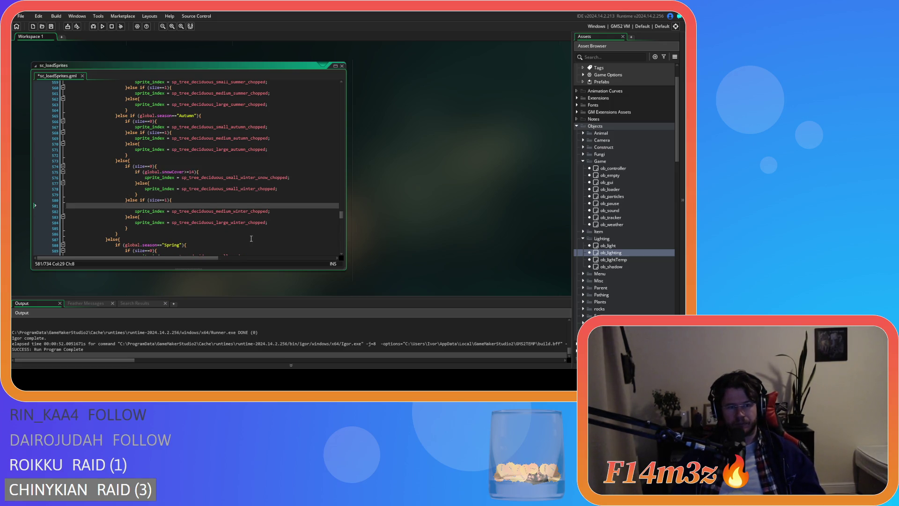
key("ctrl+z")
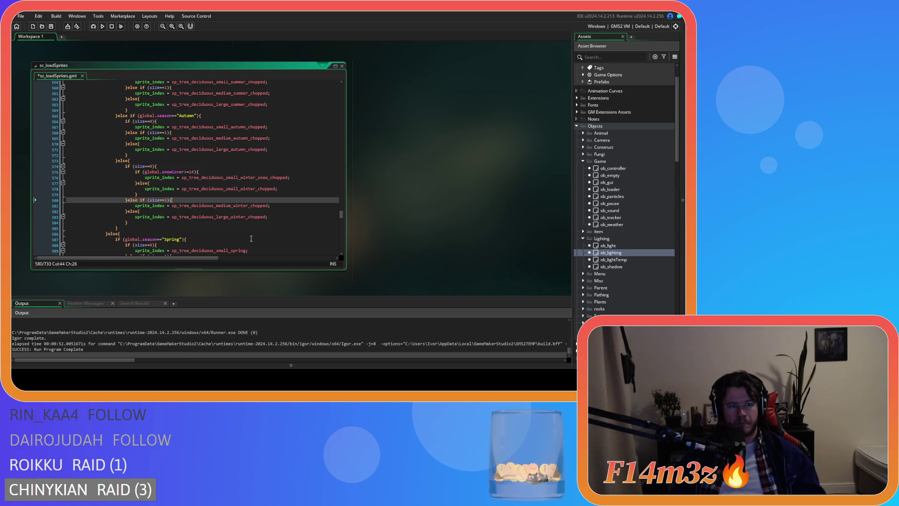
key("Return")
type("if (global.snowCover>=14){")
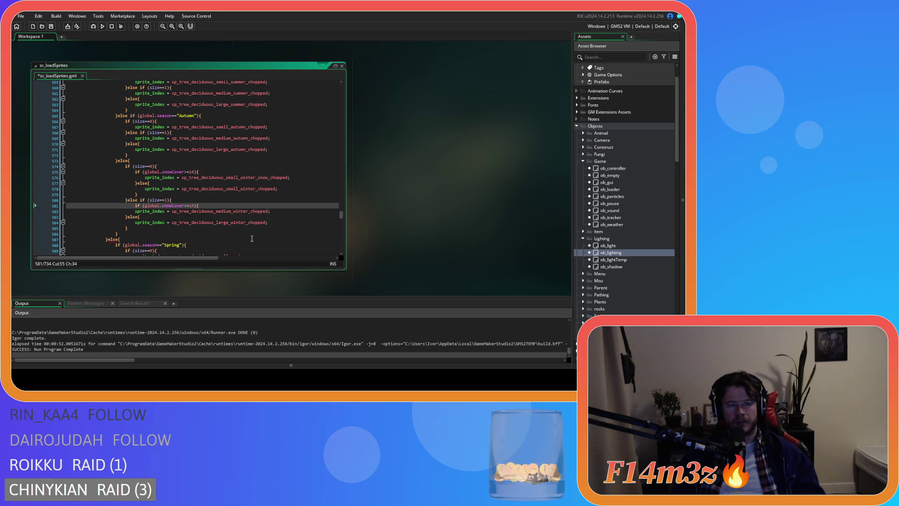
key("ctrl+z")
key("ctrl+z")
left_click_drag(139, 194, 135, 171)
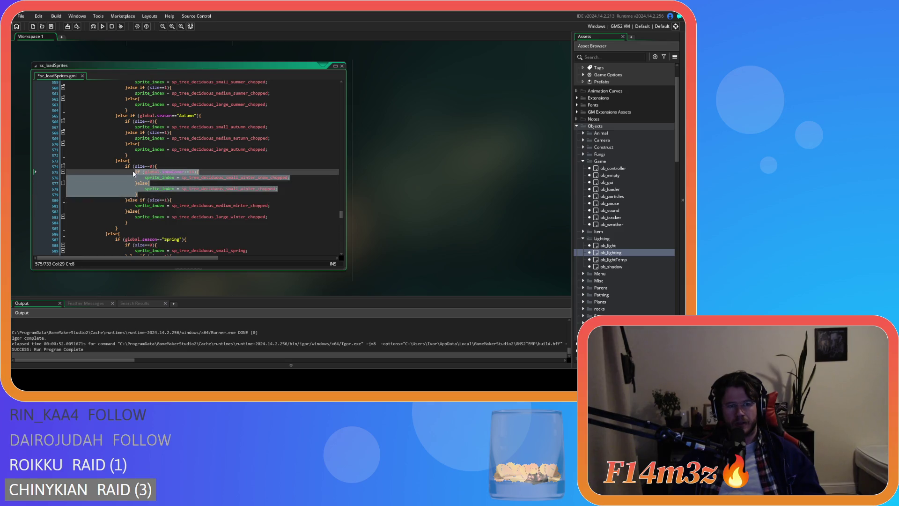
key("ctrl+c")
left_click_drag(270, 206, 134, 205)
key("ctrl+v")
left_click_drag(237, 211, 223, 211)
type("me")
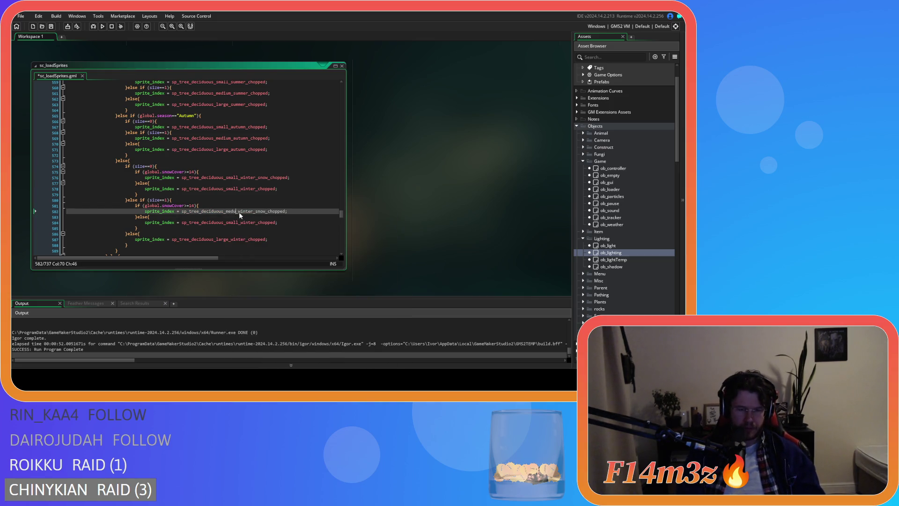
type("dium")
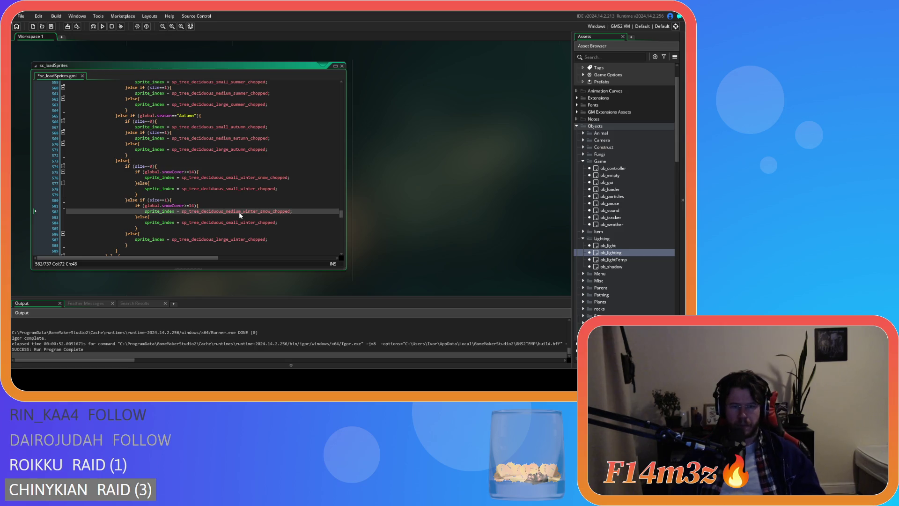
key("shift+Left")
key("shift+Left")
key("shift+Left")
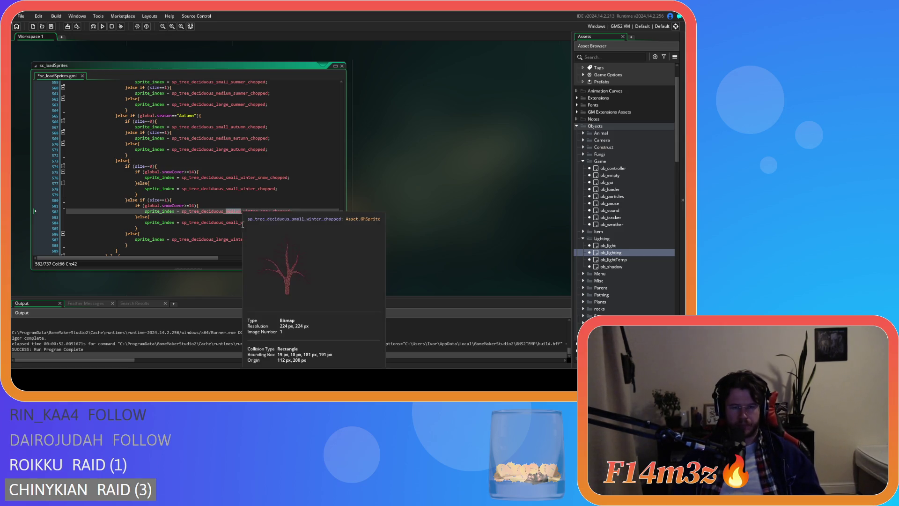
left_click_drag(226, 223, 237, 223)
type("medium")
key("ctrl+s")
Paste the snowCover block over the large tree sprite line and rename medium to large in the snow sprite.
left_click_drag(139, 228, 134, 205)
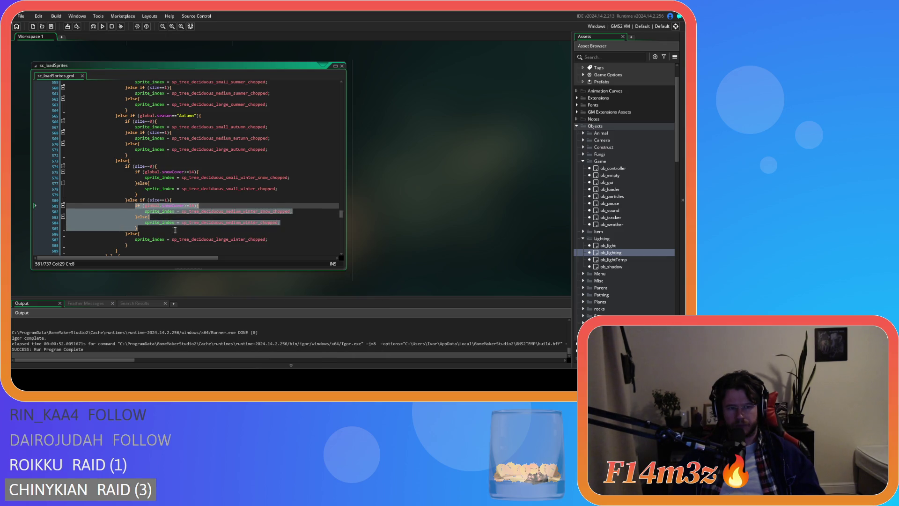
scroll(187, 197, "down", 1)
left_click(256, 225)
key("shift+End")
left_click(134, 226, "shift")
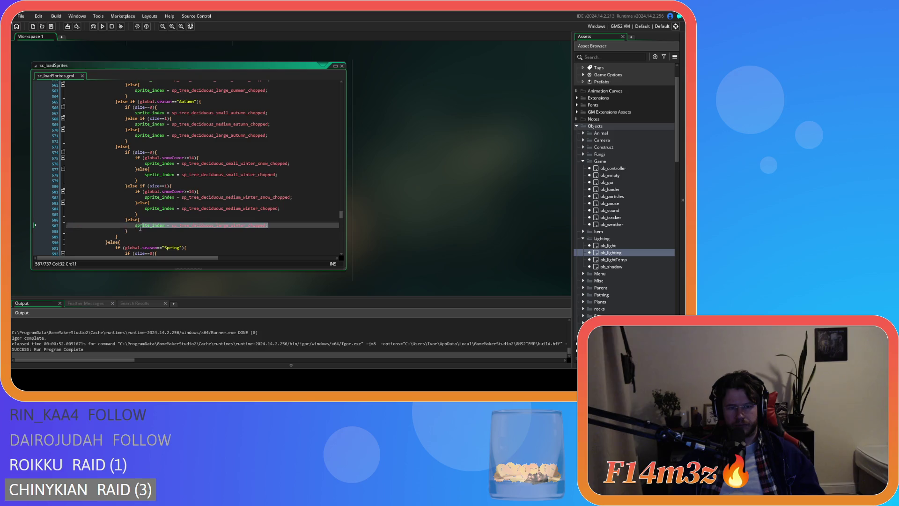
key("ctrl+v")
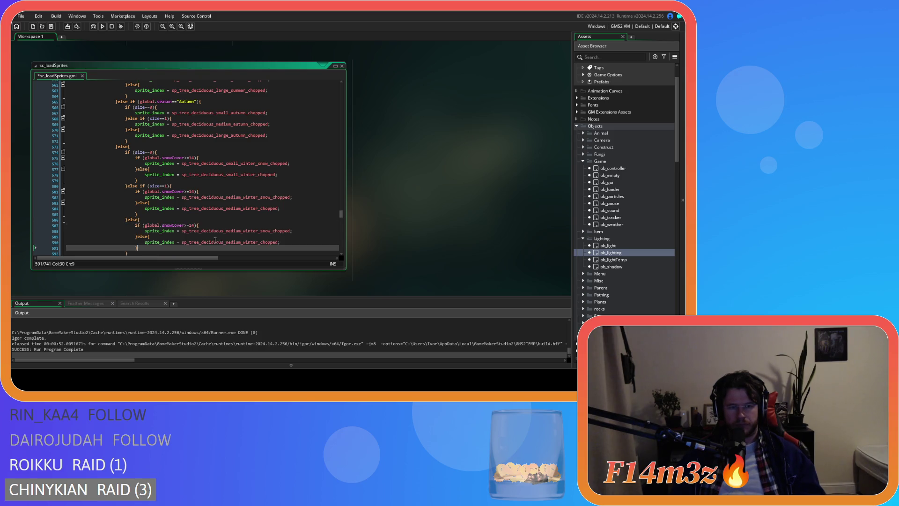
left_click(226, 231)
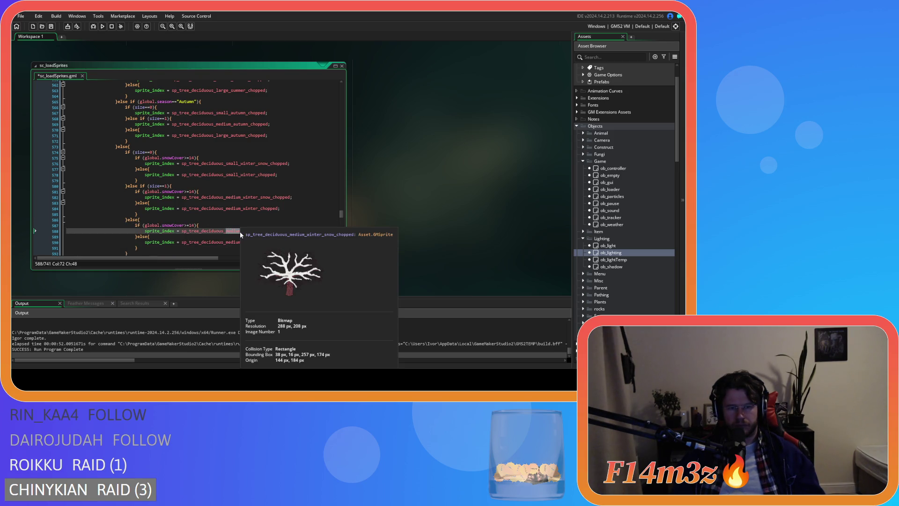
type("large")
left_click_drag(226, 242, 241, 242)
Rename the large fallback sprite to large and copy the whole Winter size block.
type("large")
scroll(147, 243, "down", 1)
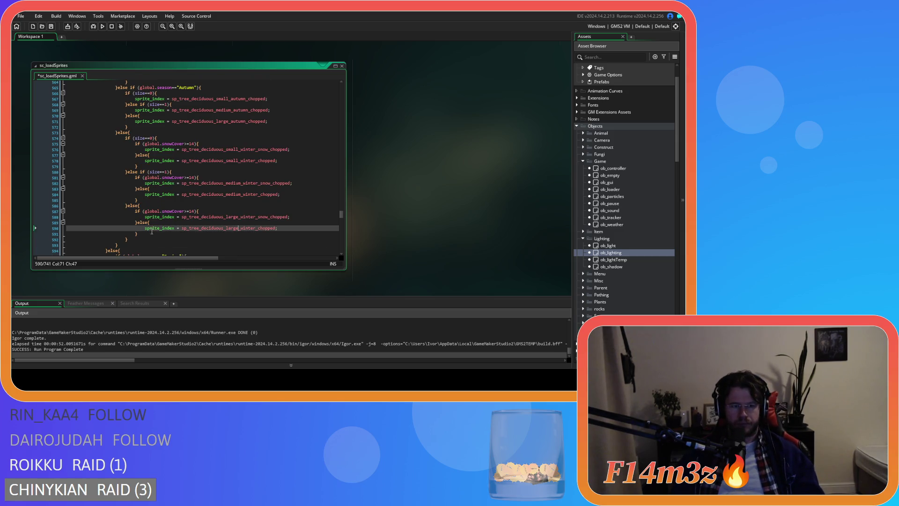
left_click_drag(128, 239, 124, 139)
right_click(125, 162)
key("Escape")
right_click(104, 184)
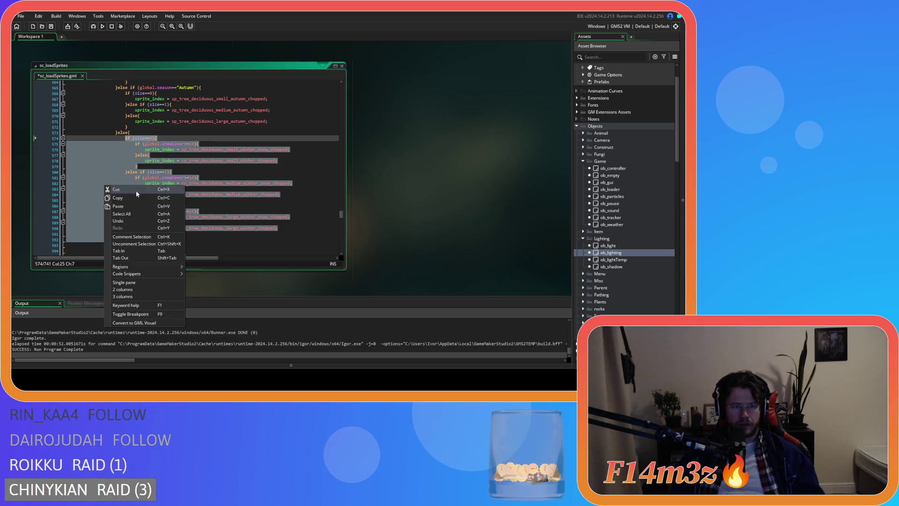
key("Escape")
Paste the snowCover Winter block over the next Winter tree block near line 620 and save.
scroll(197, 202, "down", 4)
scroll(197, 202, "down", 8)
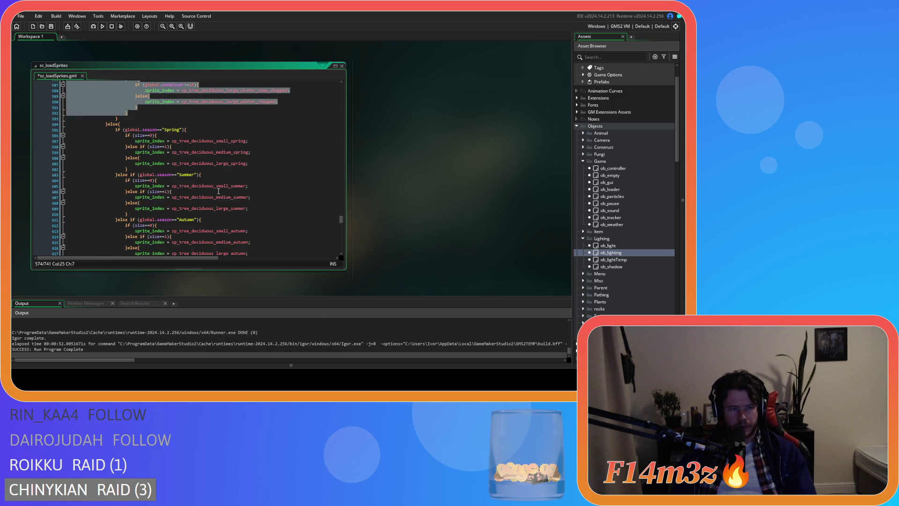
left_click_drag(128, 226, 123, 186)
key("ctrl+v")
key("ctrl+s")
Paste the snowCover Winter block over the remaining Winter blocks, including lines 735–741.
scroll(212, 216, "up", 2)
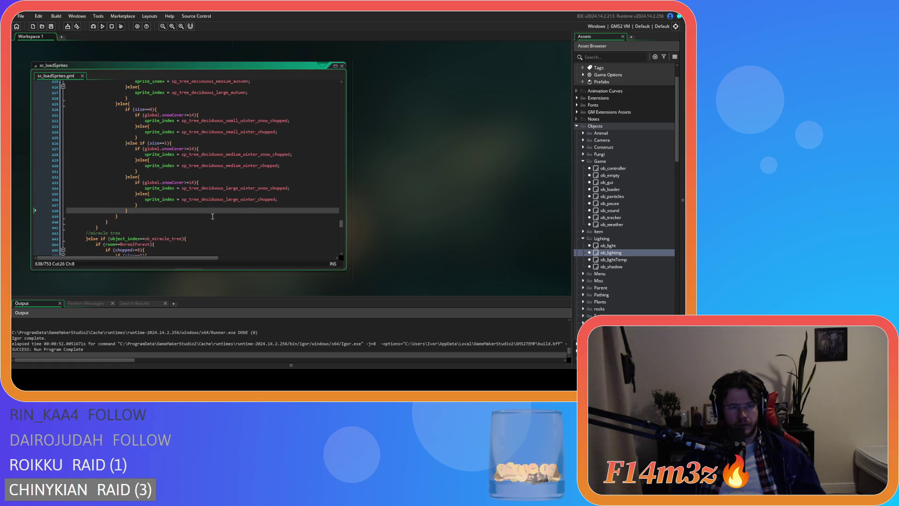
scroll(212, 216, "down", 5)
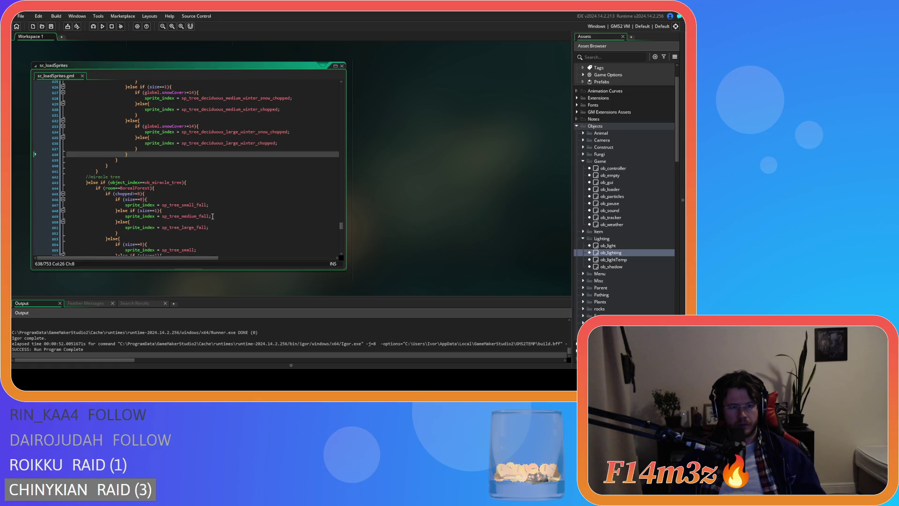
scroll(212, 217, "down", 1)
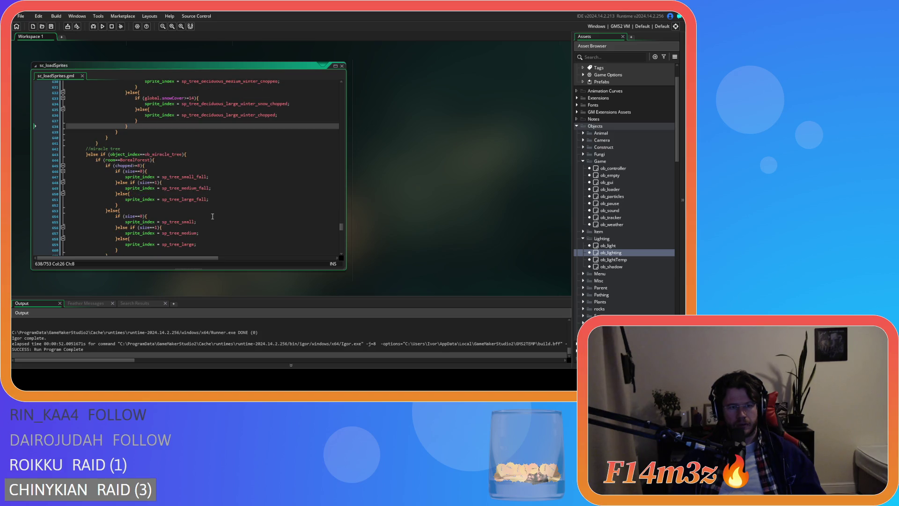
scroll(213, 216, "down", 14)
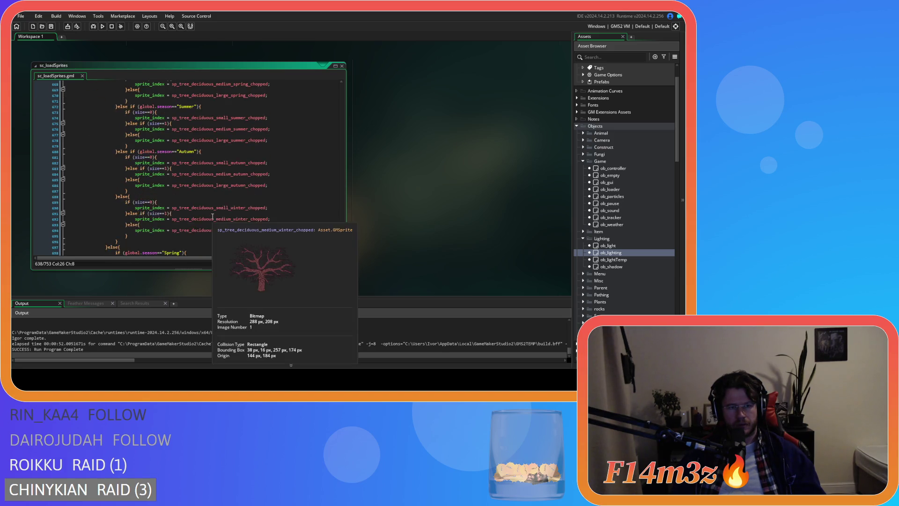
left_click_drag(132, 206, 68, 175)
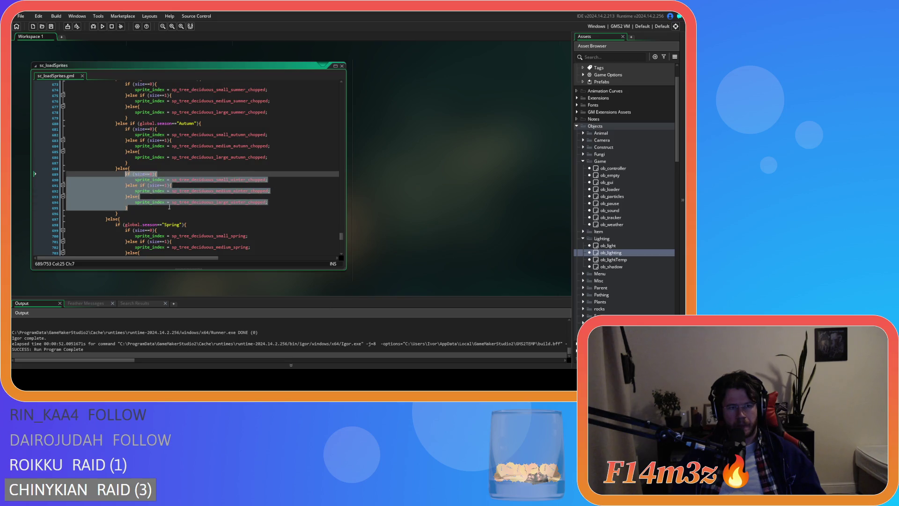
key("ctrl+v")
scroll(187, 221, "down", 7)
scroll(187, 221, "down", 9)
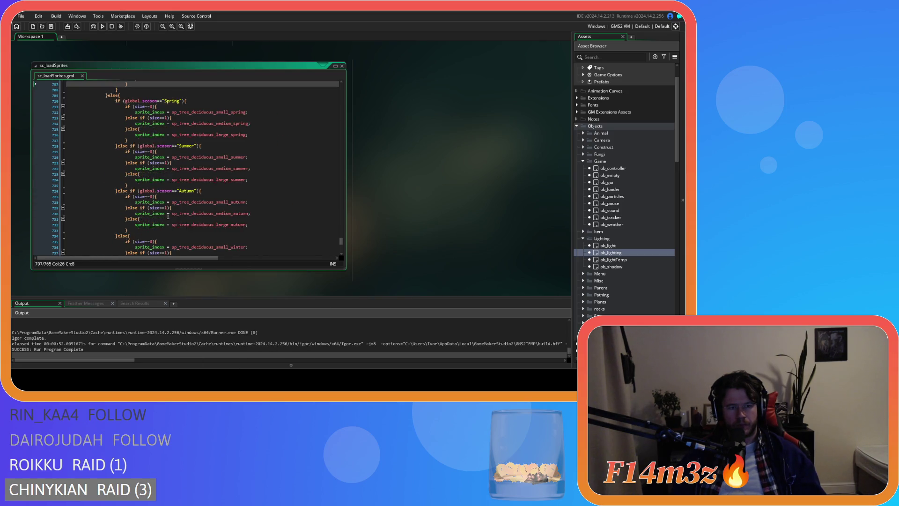
left_click_drag(133, 190, 120, 158)
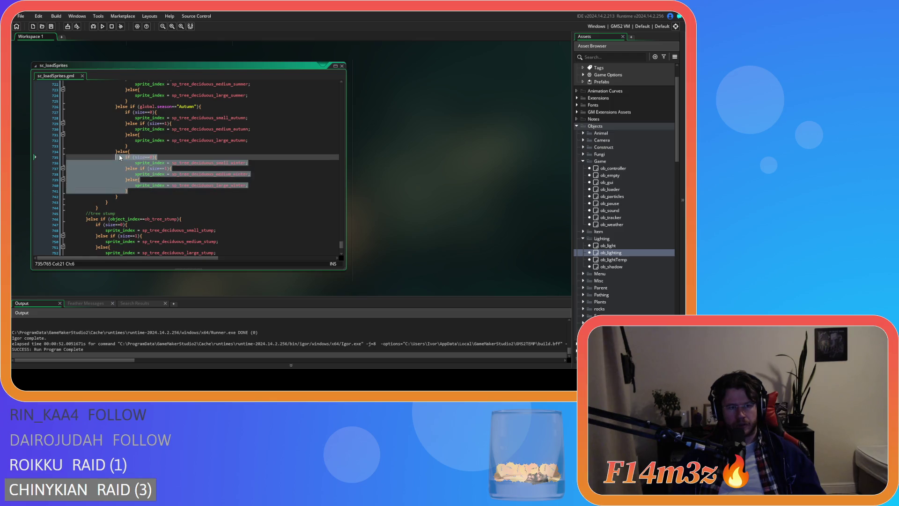
key("ctrl+v")
right_click(401, 155)
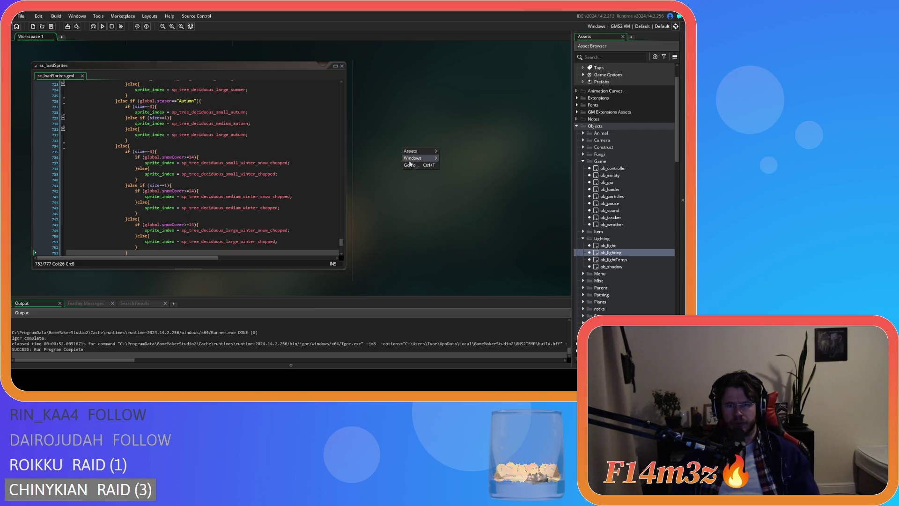
Comment out Autumn and uncomment Winter in ob_lighting's Create code, then run with F5.
mouse_move(431, 159)
left_click(470, 195)
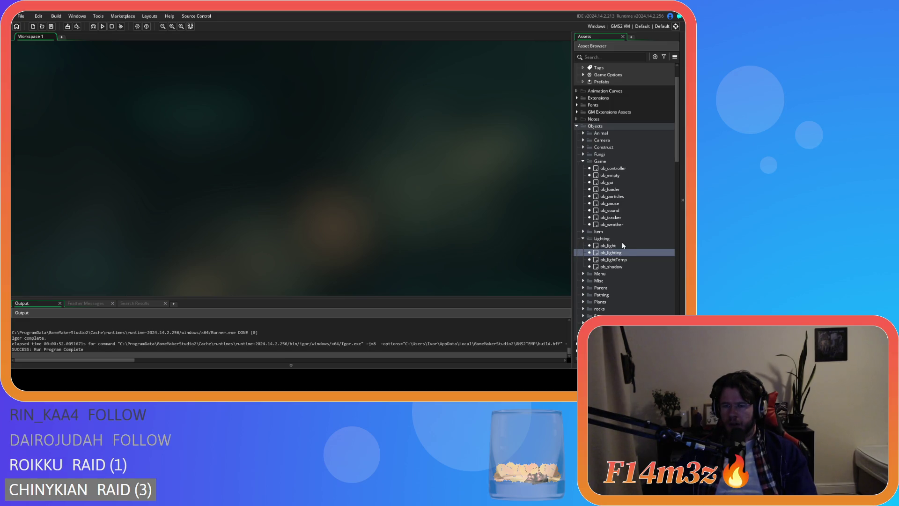
double_click(611, 253)
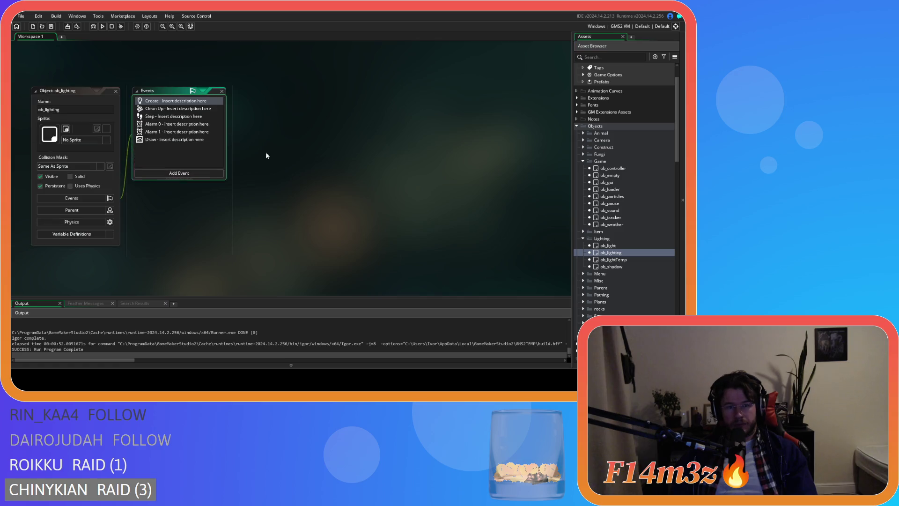
scroll(344, 201, "down", 3)
left_click(340, 136)
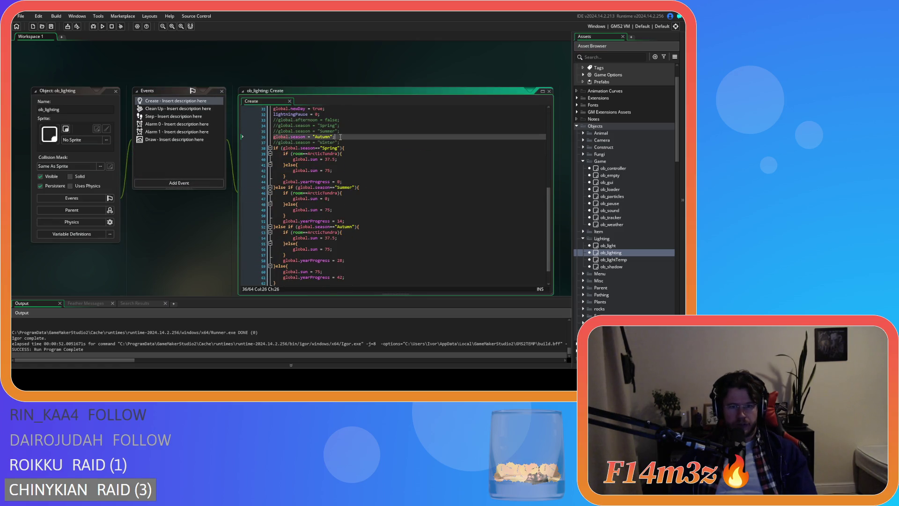
type("//")
left_click(341, 142)
key("ctrl+shift+k")
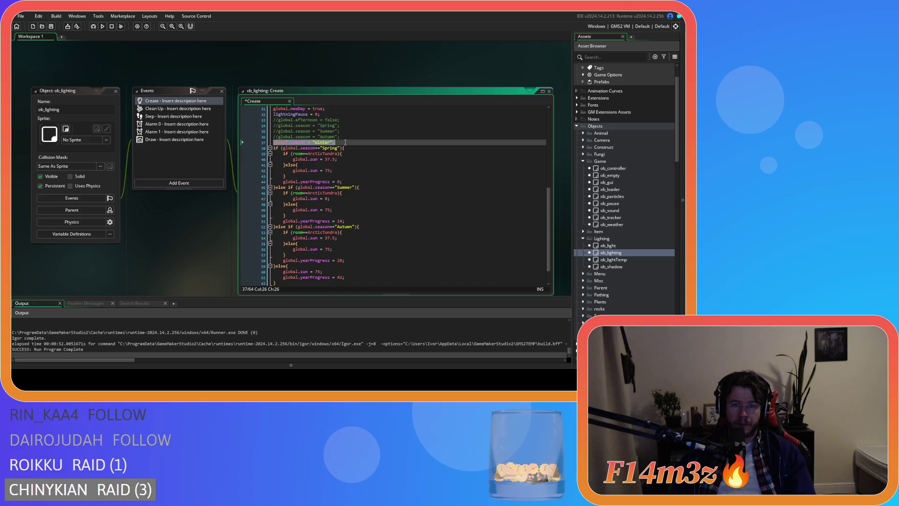
key("F5")
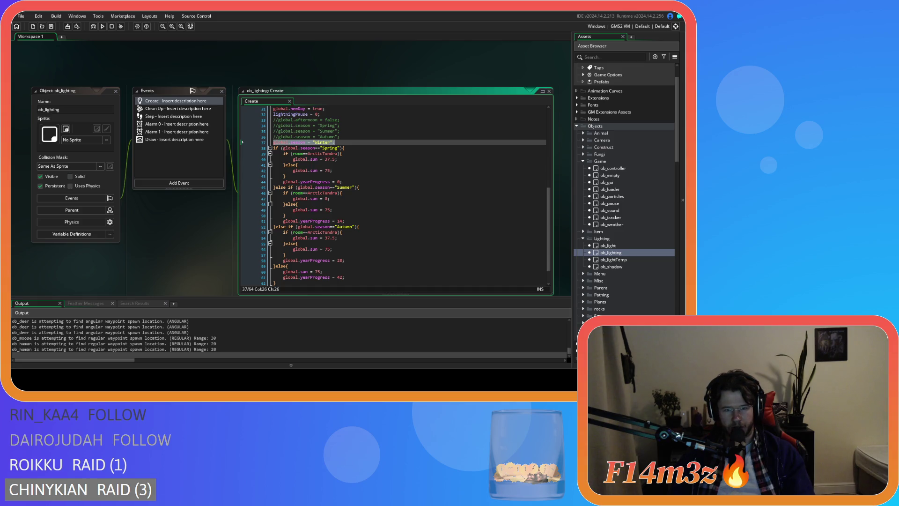
Switch to the running game window to test the winter snow sprites.
key("alt+Tab")
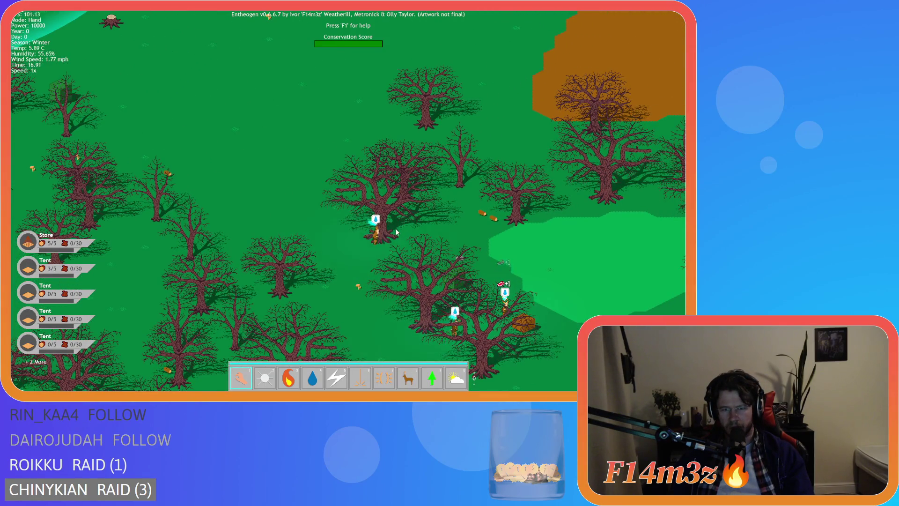
Carry a villager to a new spot and pan across the bare winter forest and river.
left_click_drag(416, 216, 355, 214)
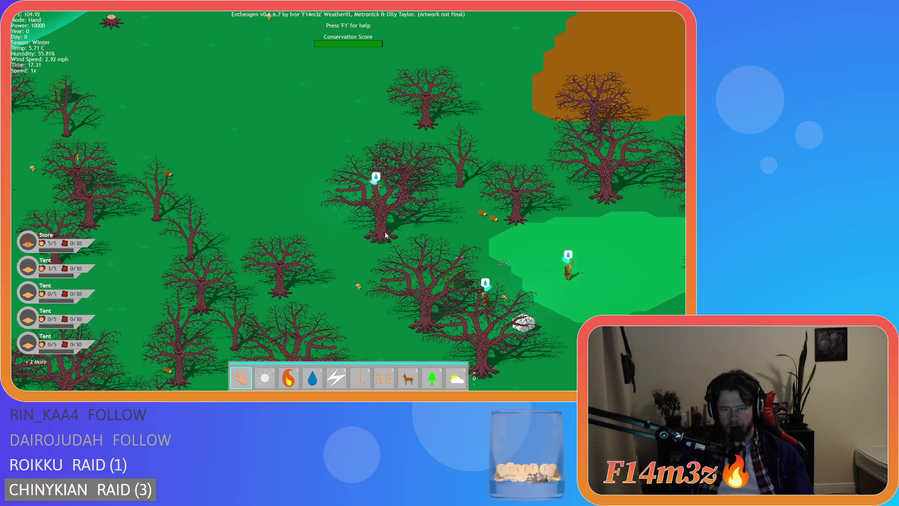
key("Up")
key("Right")
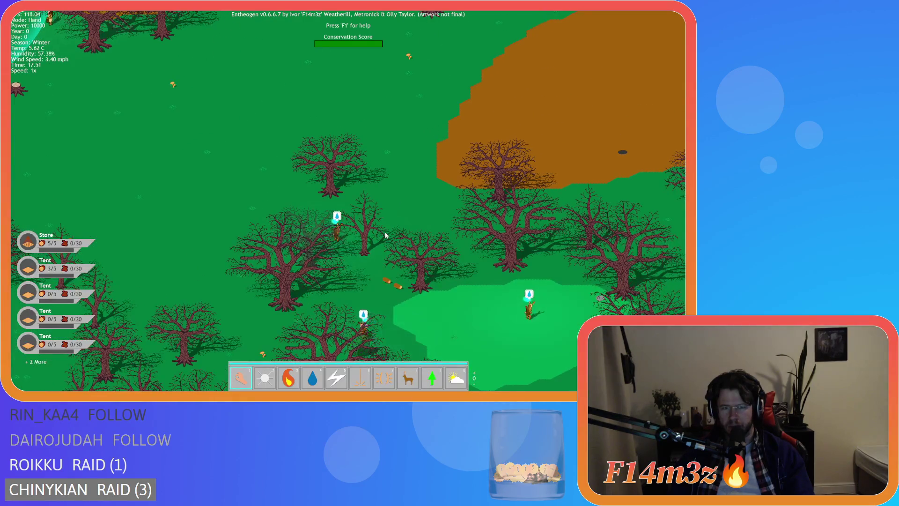
key("Down")
key("Right")
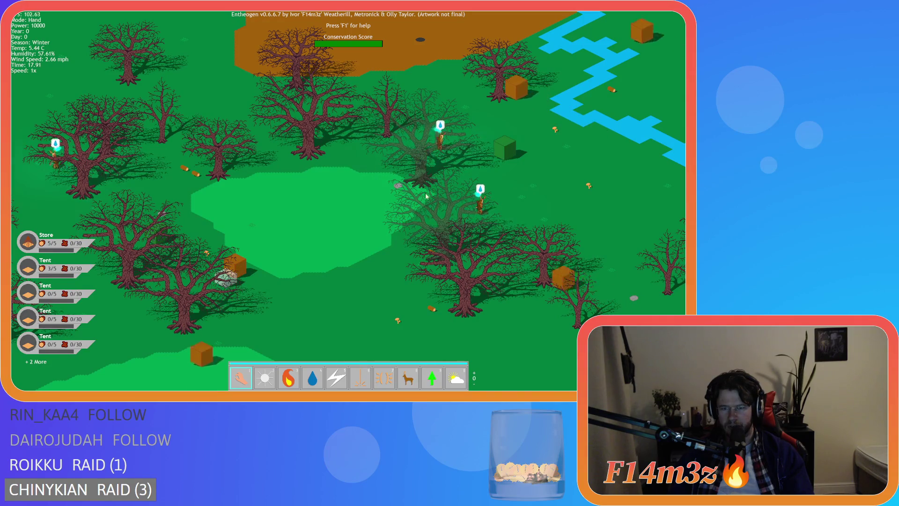
key("Left")
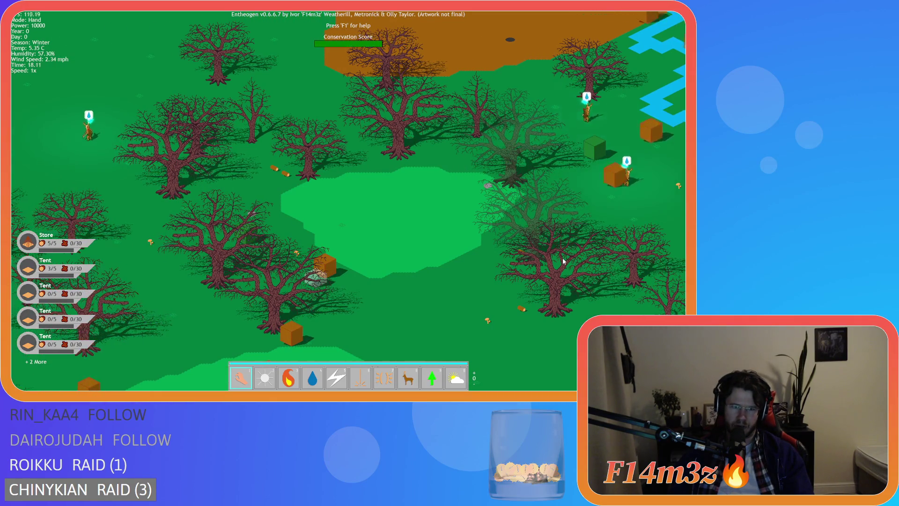
key("Up")
key("Left")
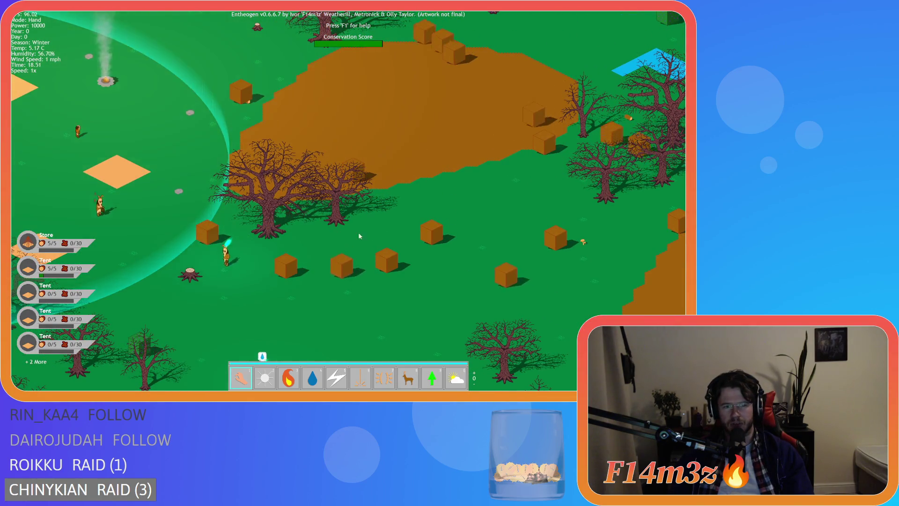
key("Down")
key("Up")
key("Left")
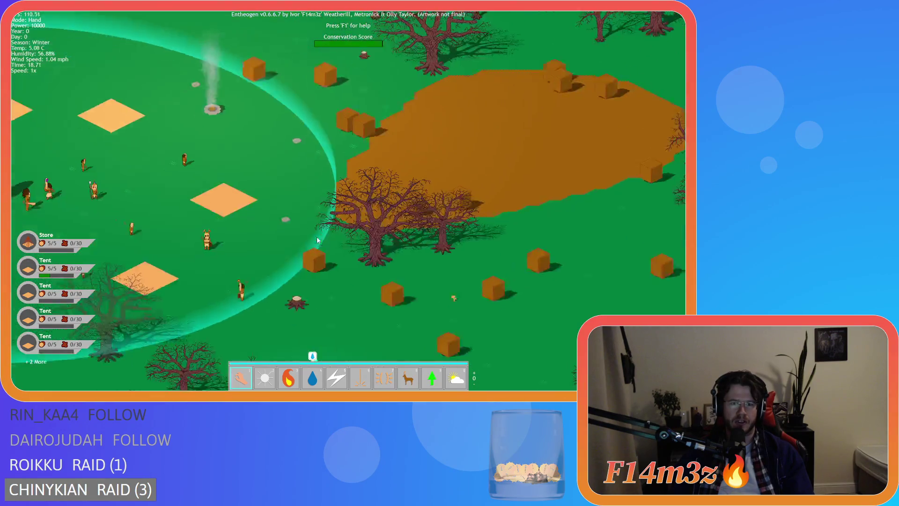
key("Down")
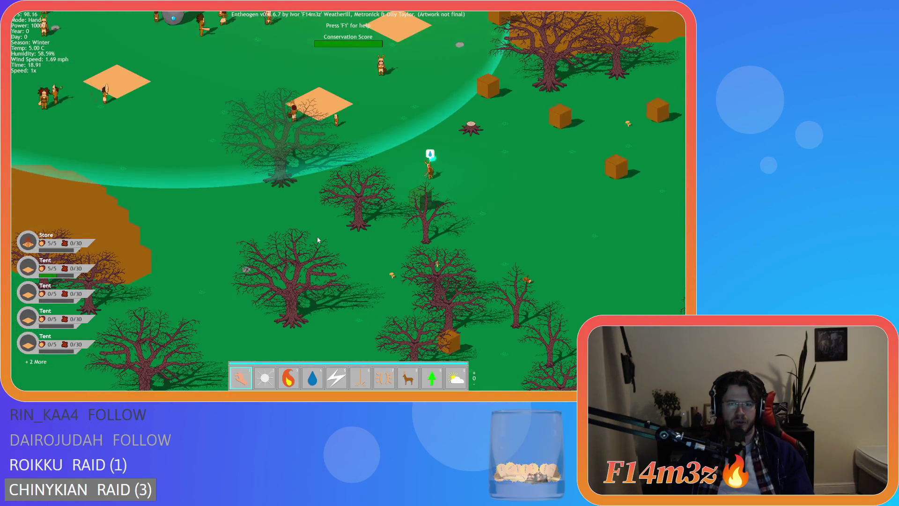
Follow the villagers over the bare trees, jump to the purple temple and pause the game.
key("Down")
key("Left")
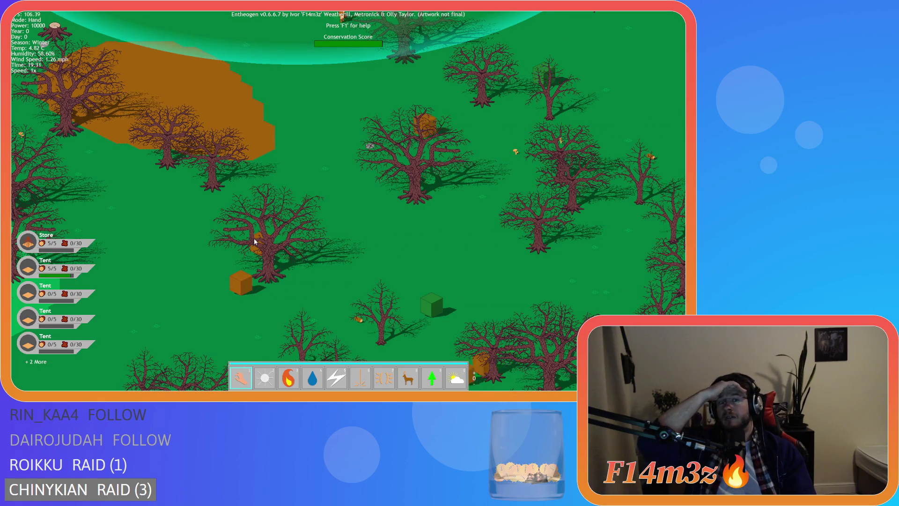
key("Right")
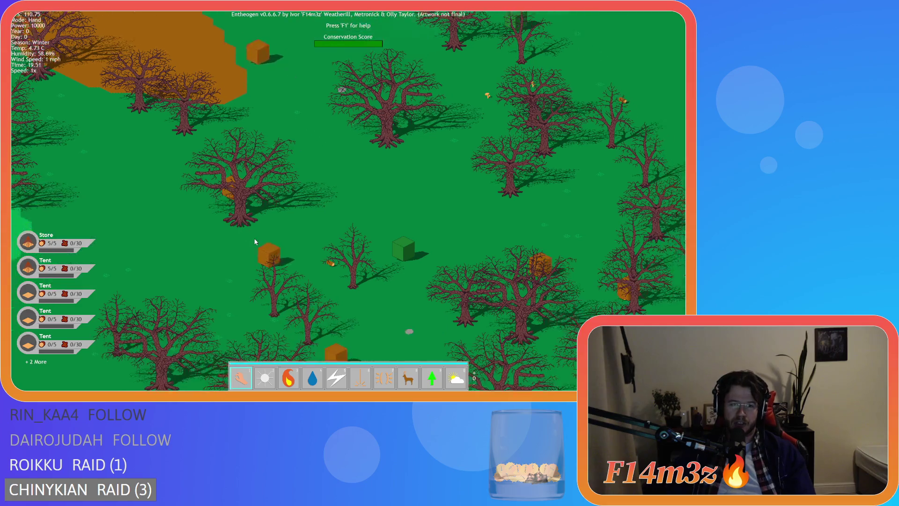
key("Up")
key("Left")
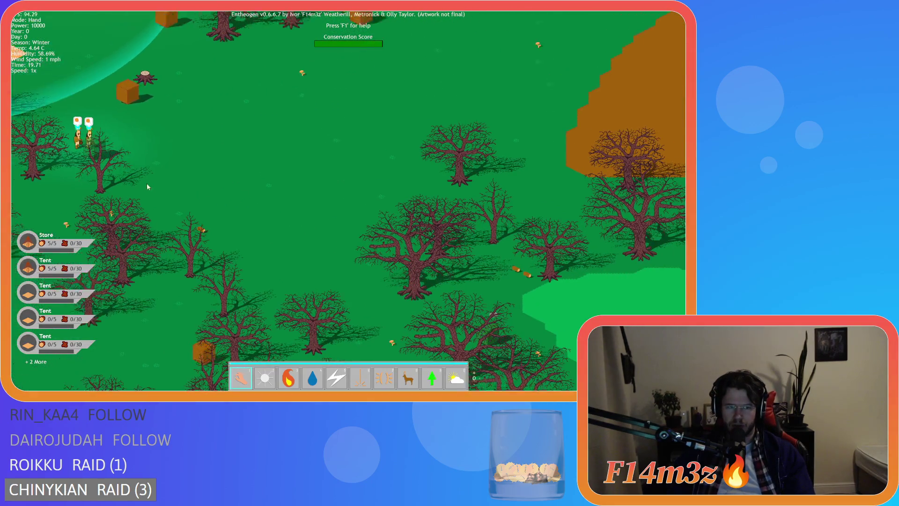
scroll(145, 190, "up", 2)
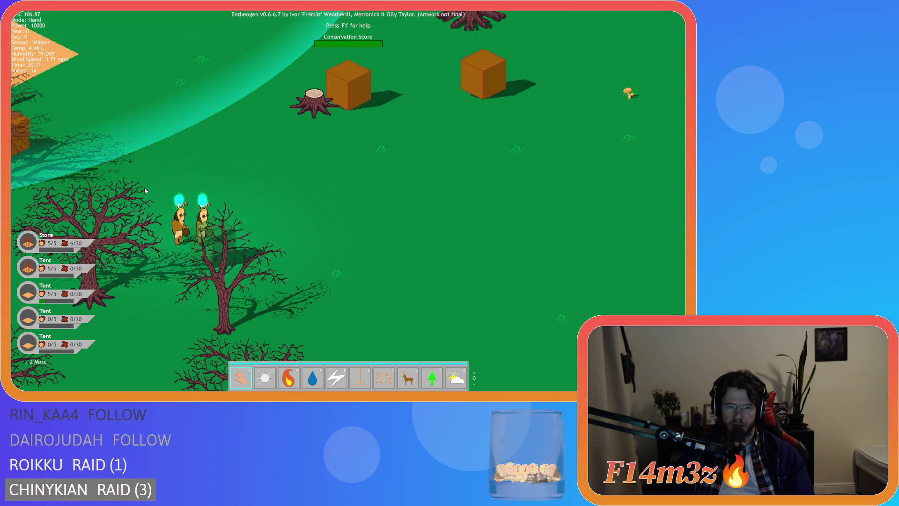
key("Right")
key("Down")
key("Up")
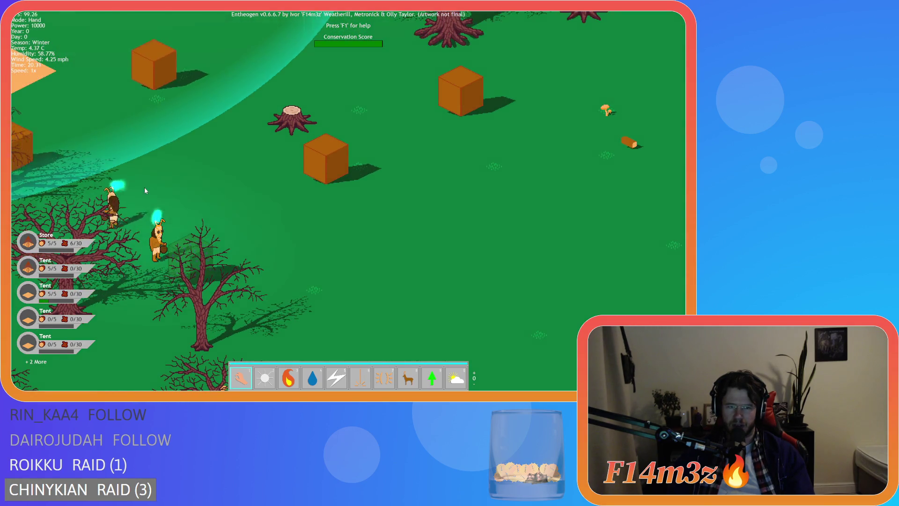
key("space")
scroll(146, 191, "down", 3)
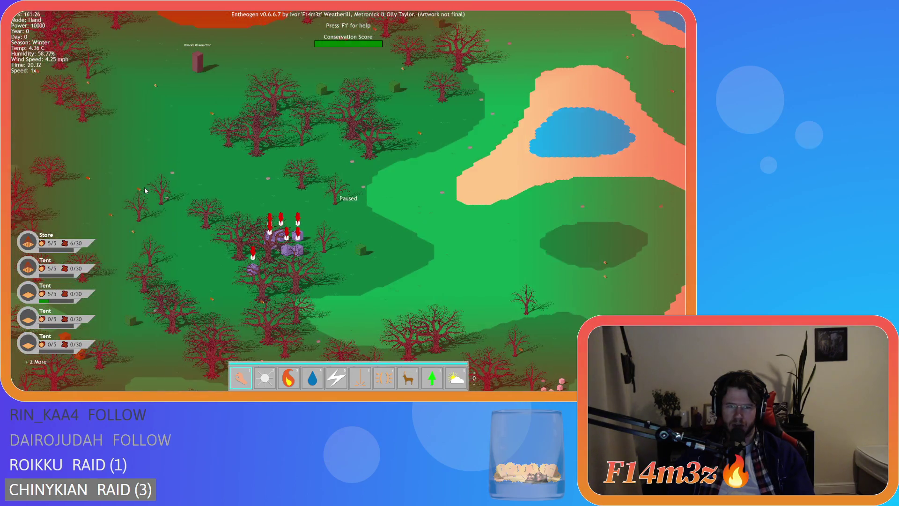
Pan the paused map past the village buildings.
scroll(145, 190, "up", 2)
key("Right")
key("Down")
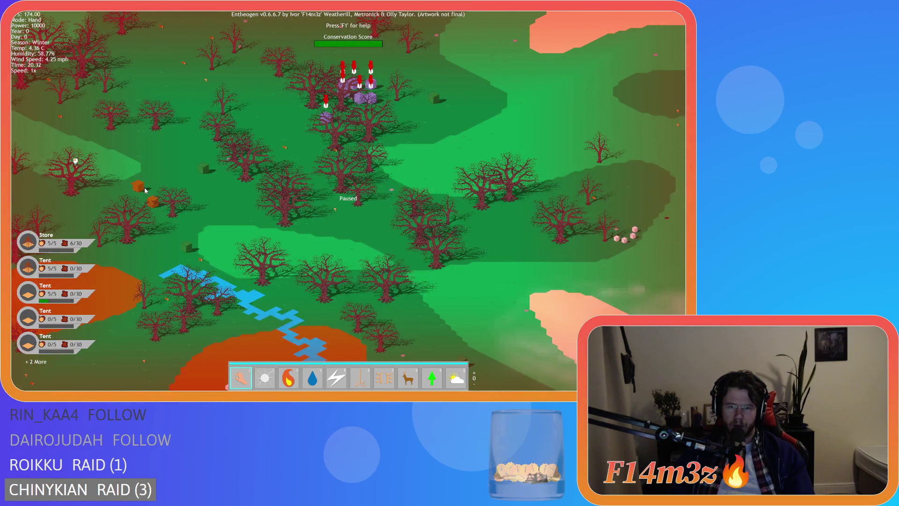
key("Left")
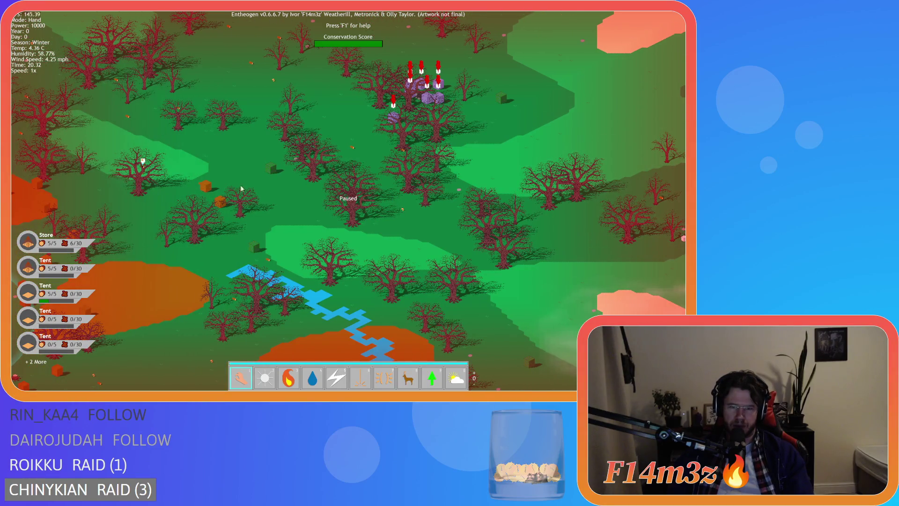
key("Up")
key("Right")
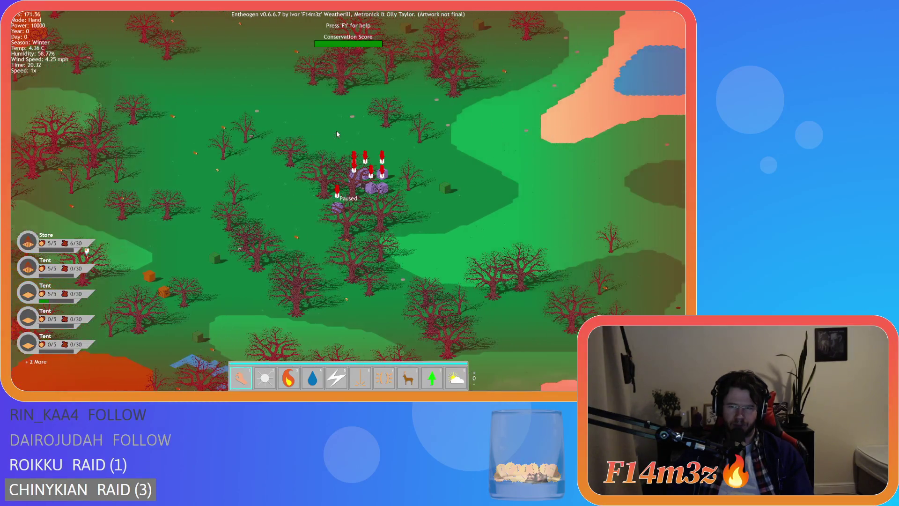
key("Left")
key("Left")
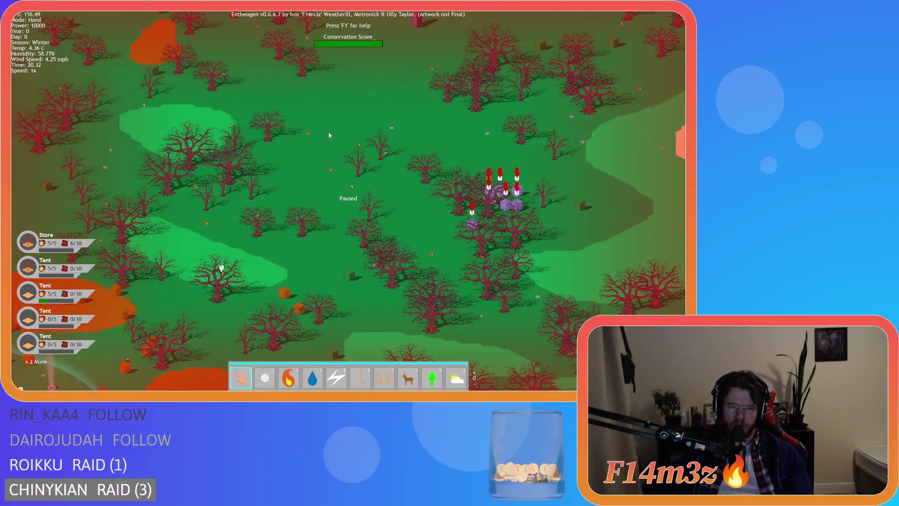
scroll(328, 131, "up", 5)
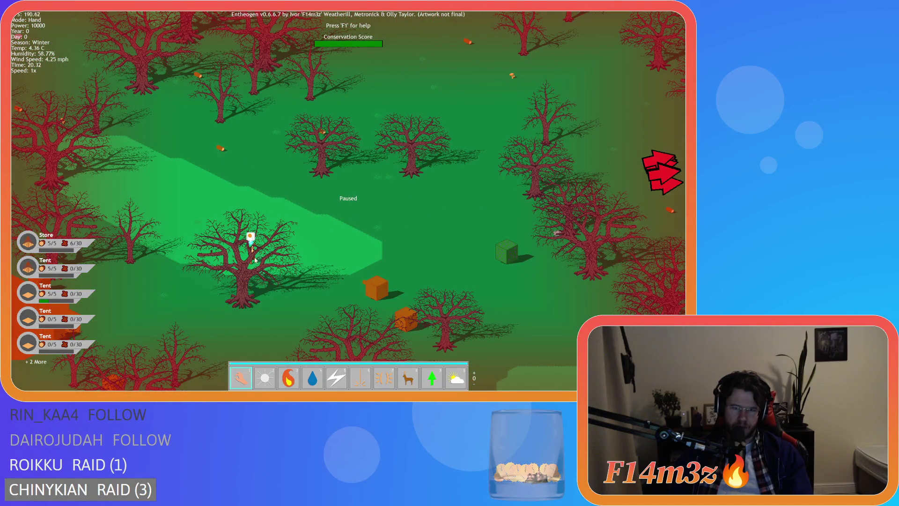
Resume the game and survey the village, river and temple.
key("space")
scroll(225, 248, "down", 5)
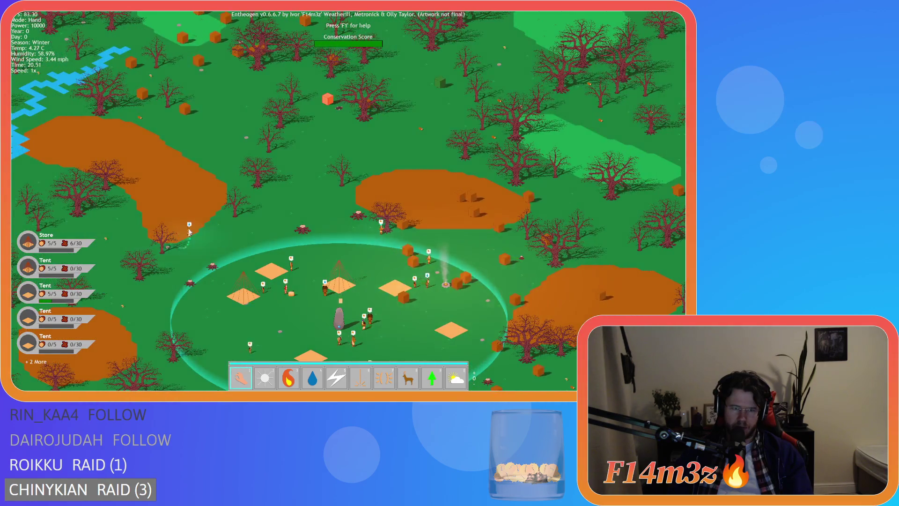
key("e")
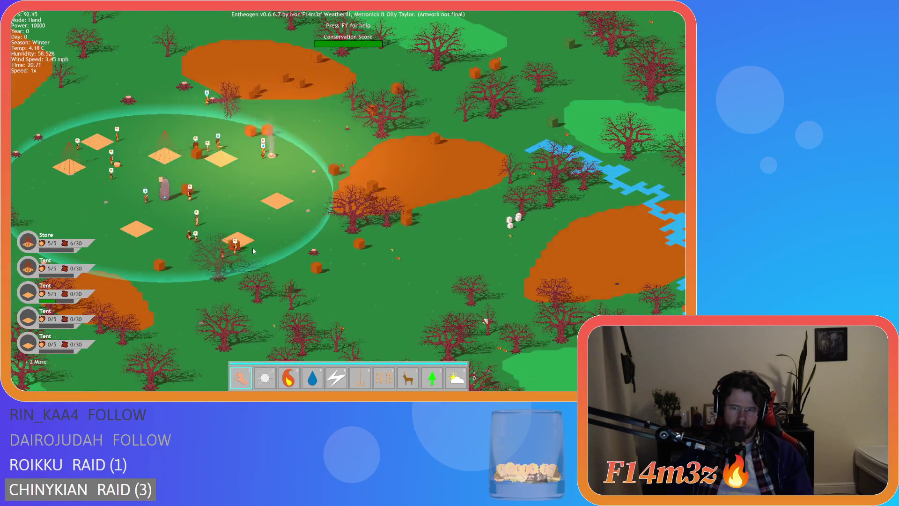
key("d")
key("w")
key("d")
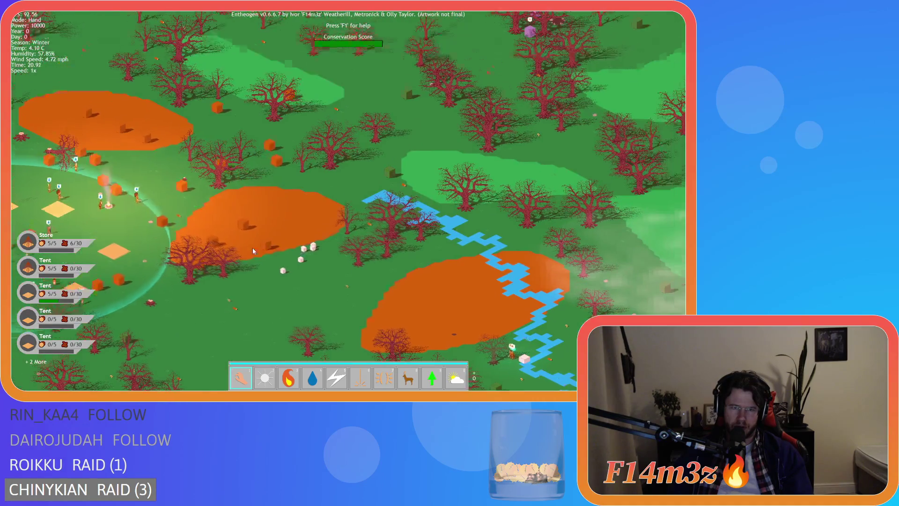
key("a")
key("s")
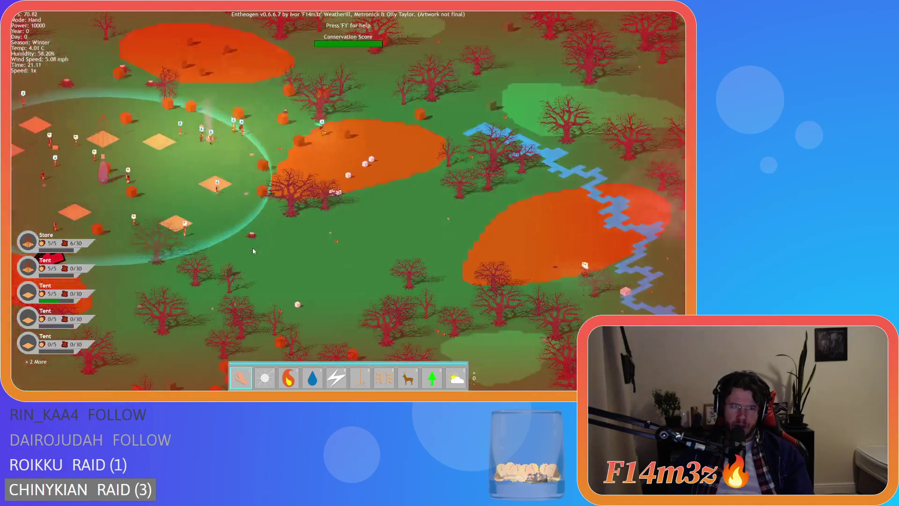
key("w")
key("d")
key("a")
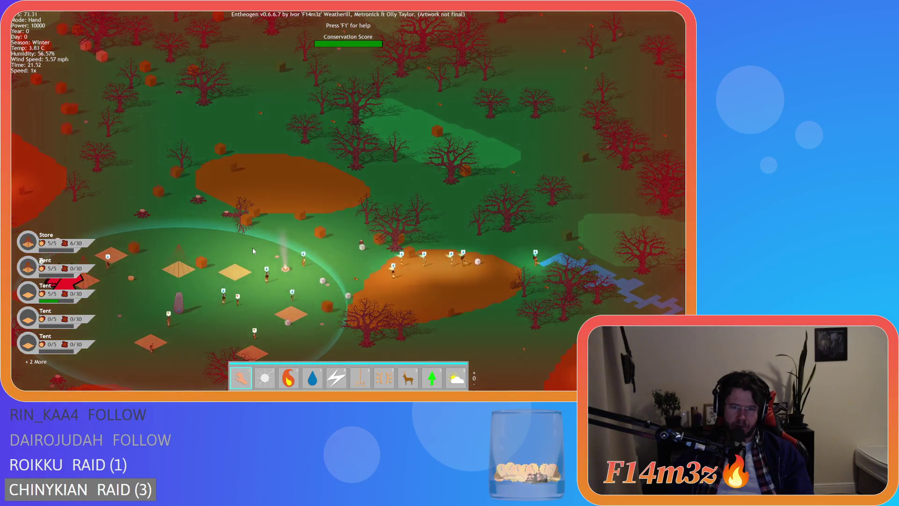
key("space")
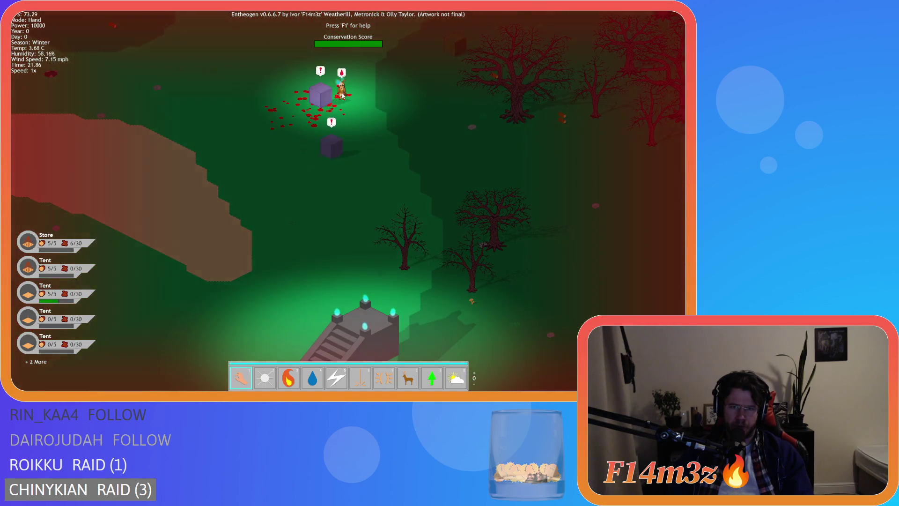
key("space")
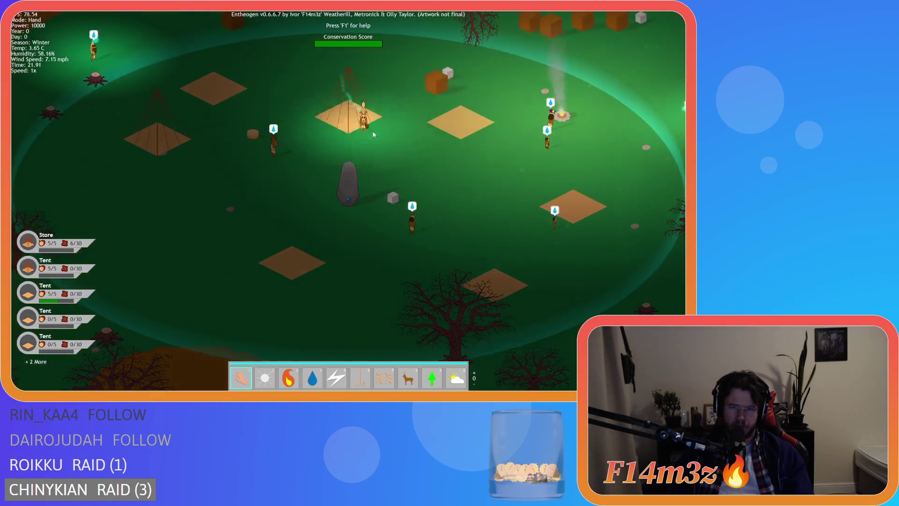
key("d")
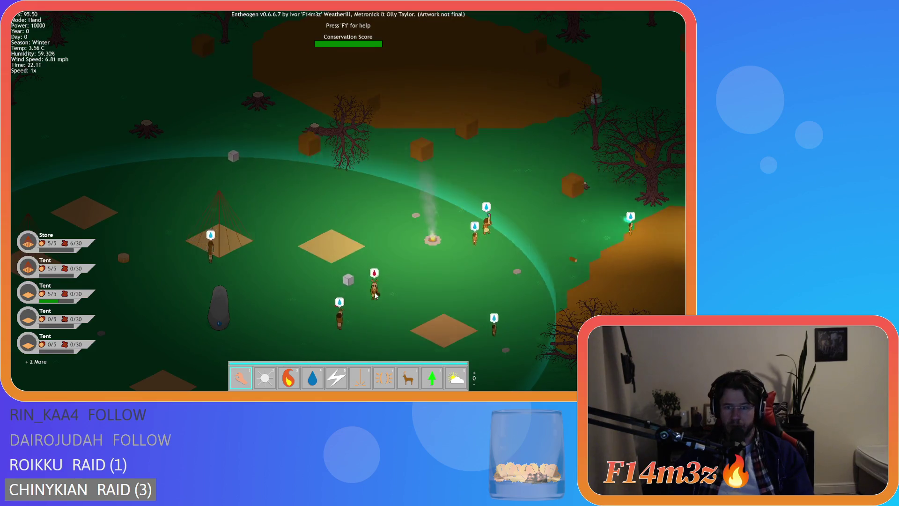
Pan over the dirt patch and forest, then run the game at 8x speed until Day 1.
key("d")
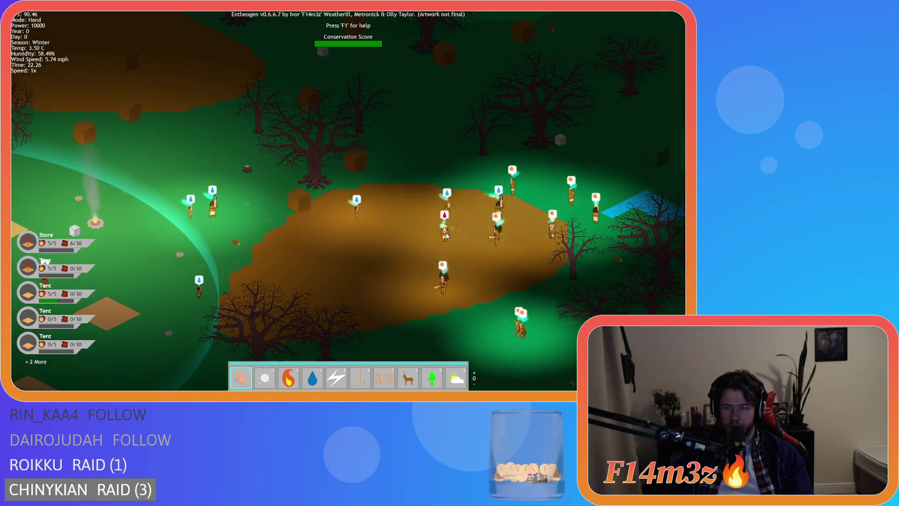
key("s")
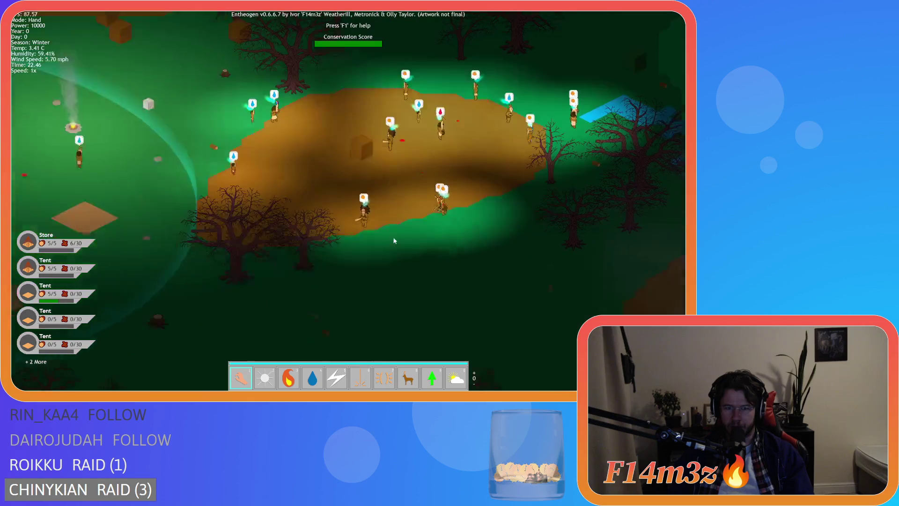
scroll(394, 241, "down", 5)
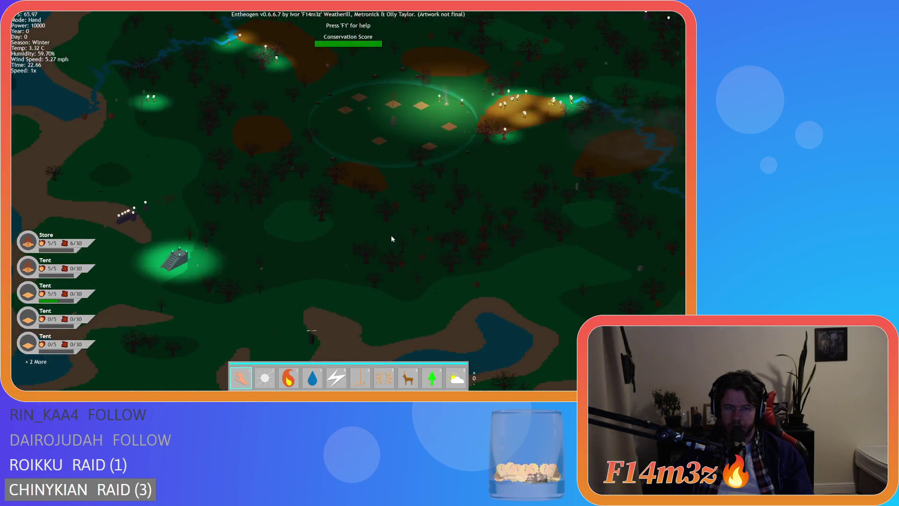
scroll(391, 239, "up", 3)
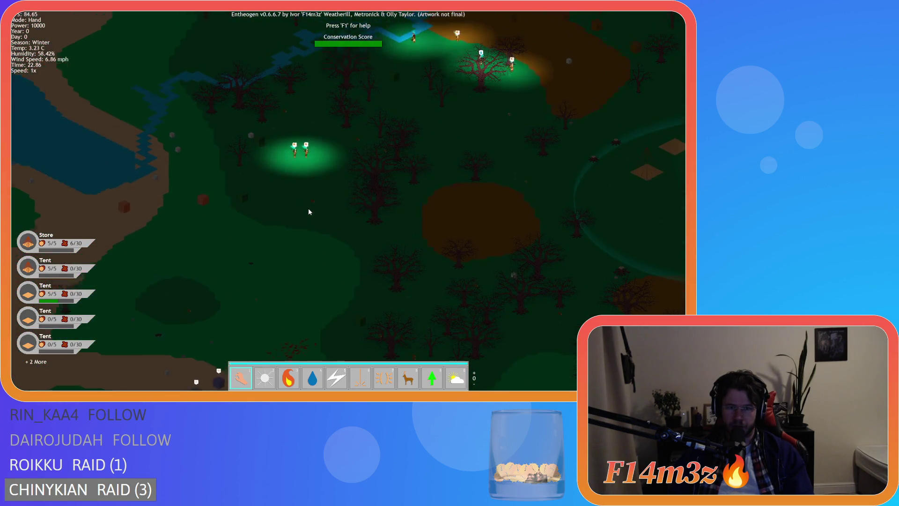
scroll(308, 212, "down", 3)
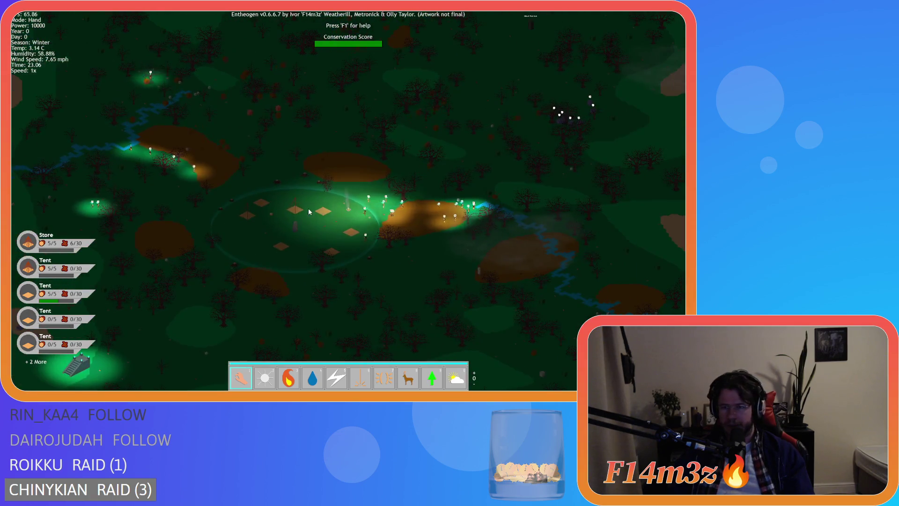
key("s")
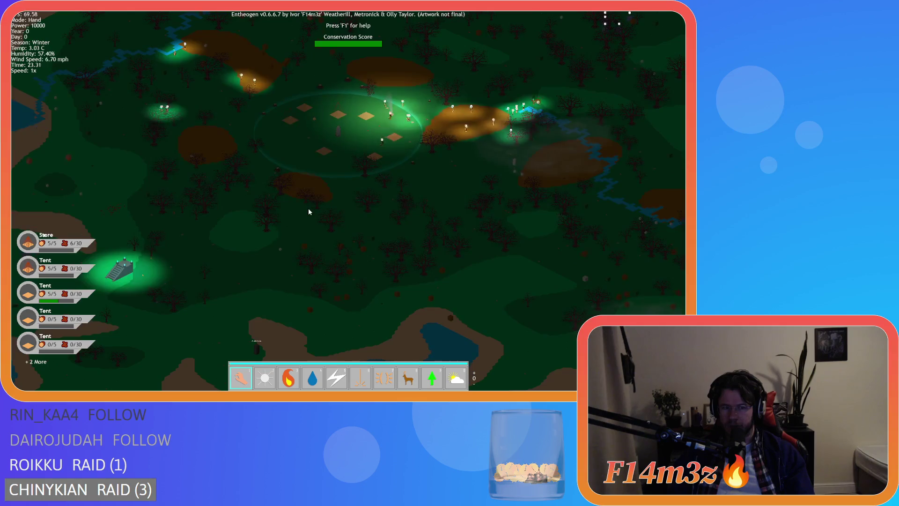
key("a")
key("w")
key("d")
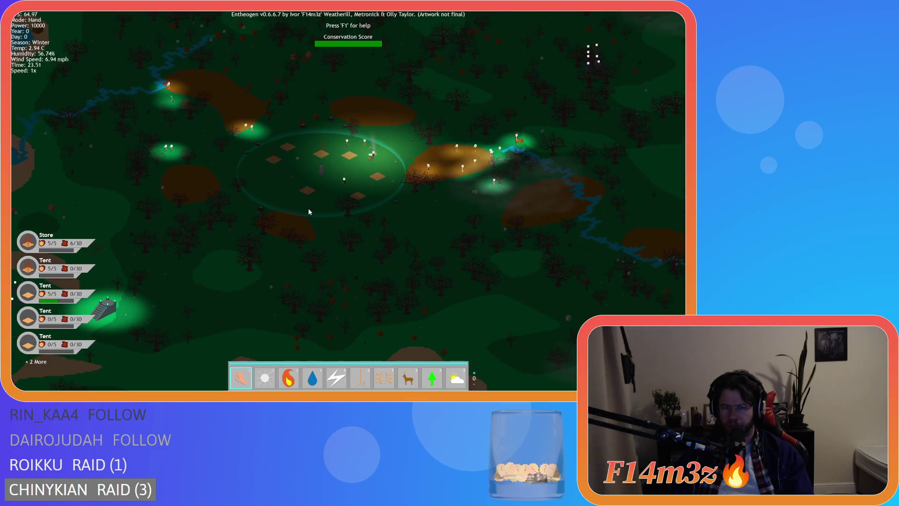
key("plus")
key("plus")
key("plus")
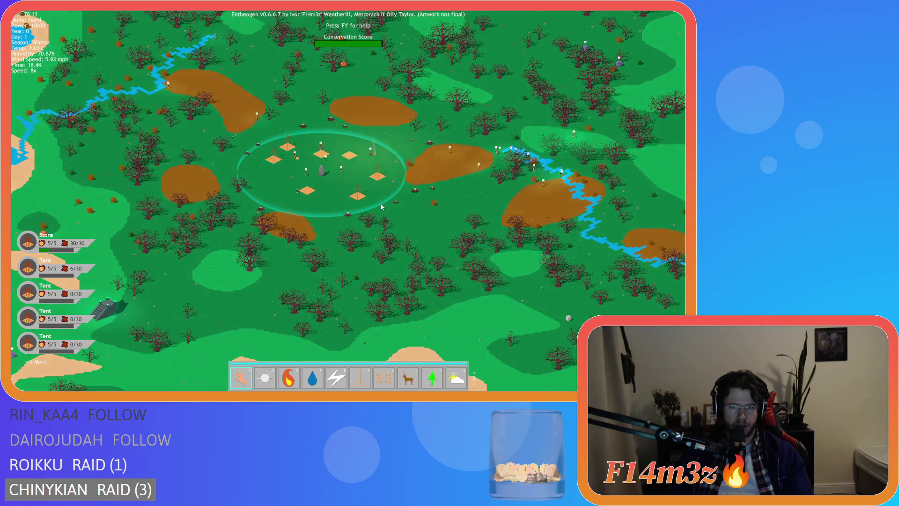
scroll(260, 277, "up", 5)
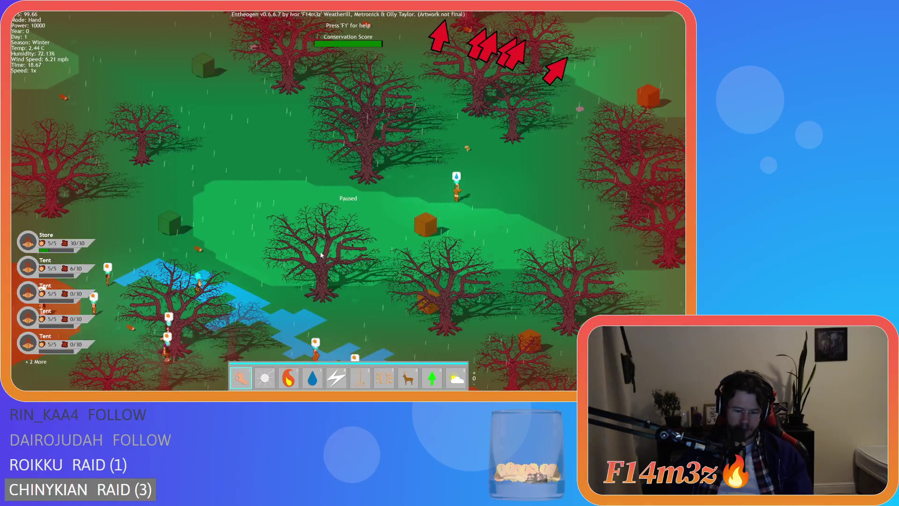
Pan toward the eastern marsh and river, raise speed to 8x, then drop back to 1x.
scroll(470, 183, "down", 5)
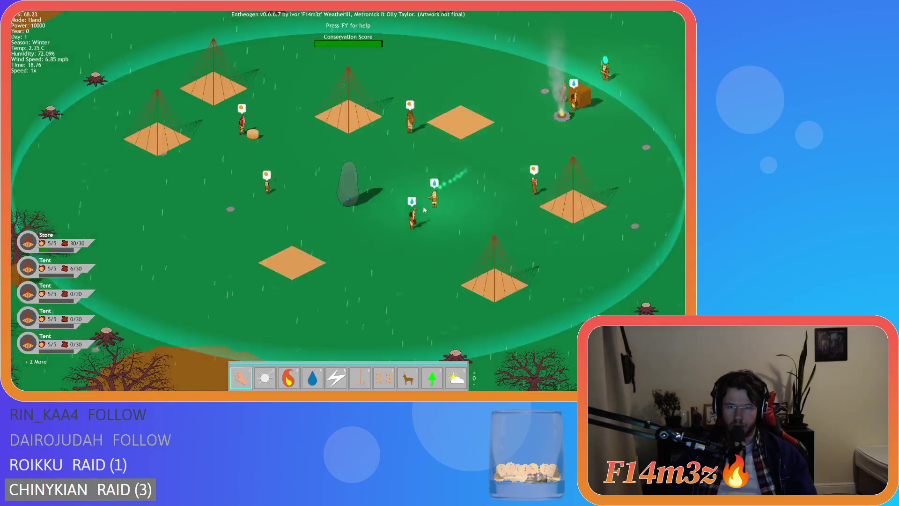
key("s")
key("d")
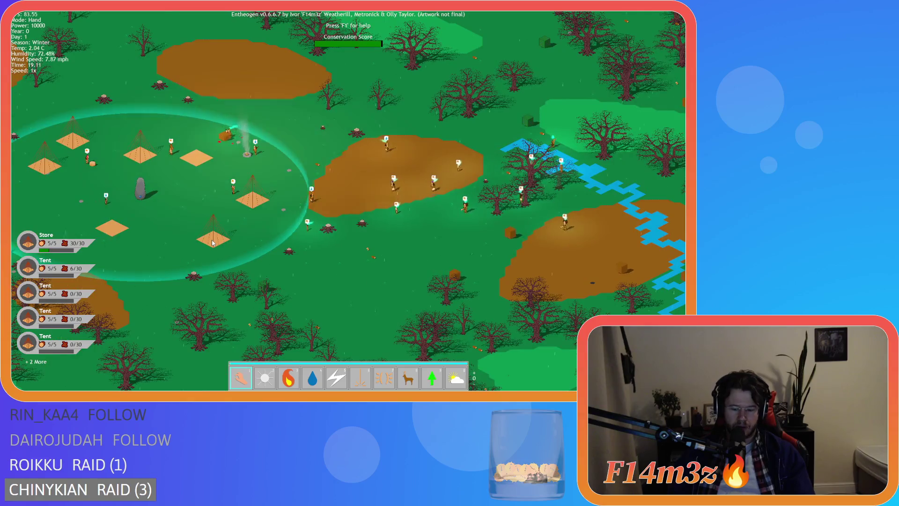
key("plus")
key("plus")
key("plus")
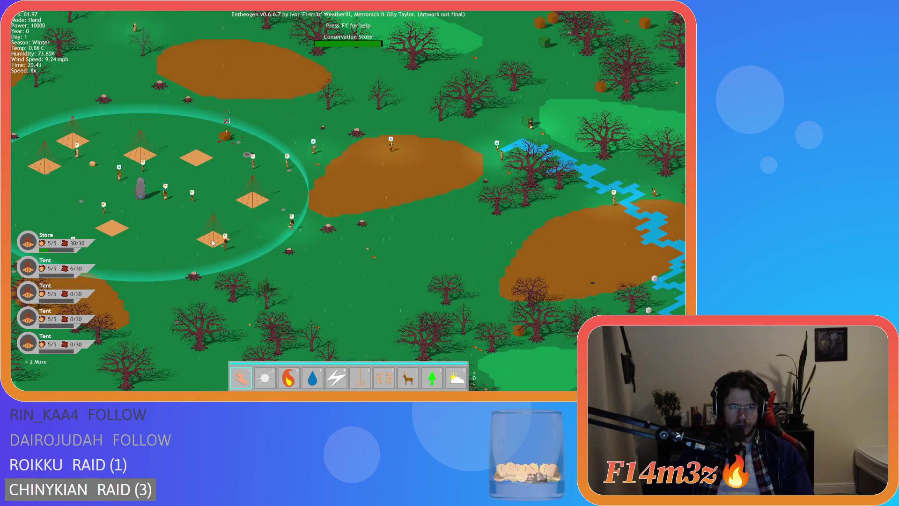
key("minus")
key("minus")
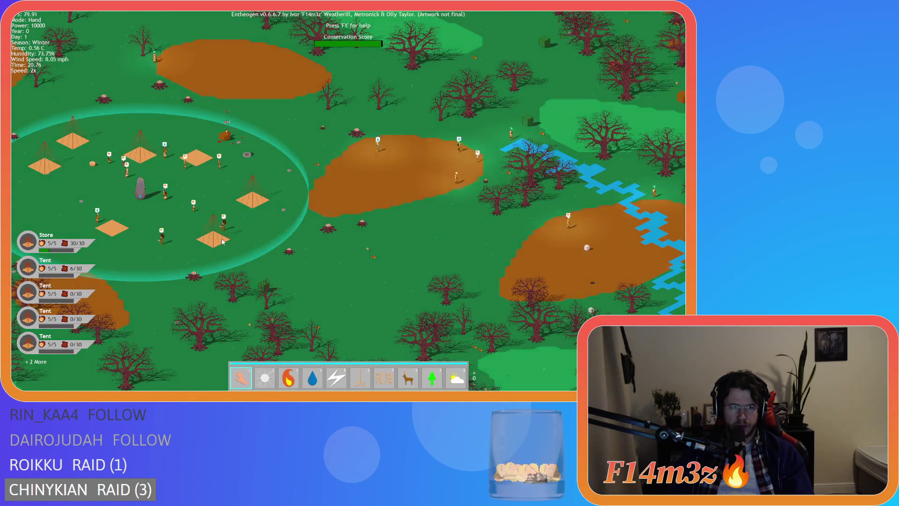
key("minus")
key("minus")
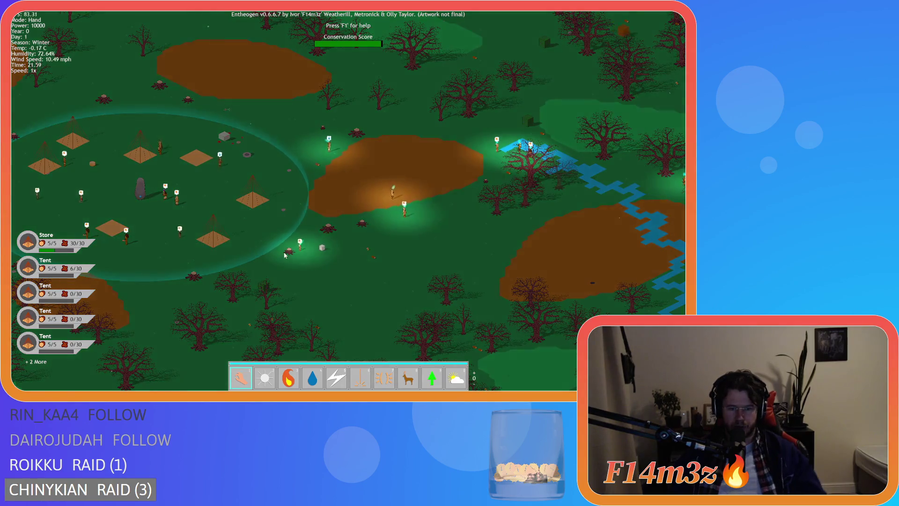
scroll(285, 254, "up", 5)
Bring rain with the storm powers (key 5), then return to the hand powers.
key("5")
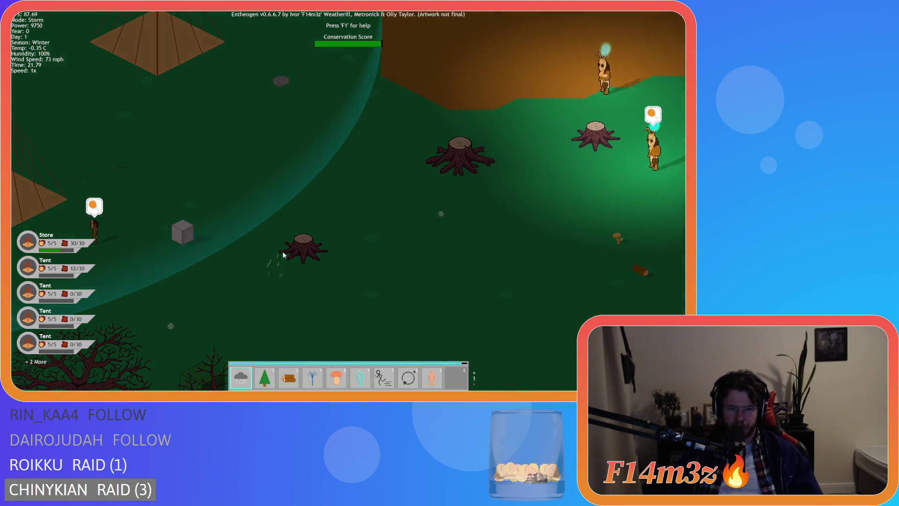
scroll(283, 253, "down", 5)
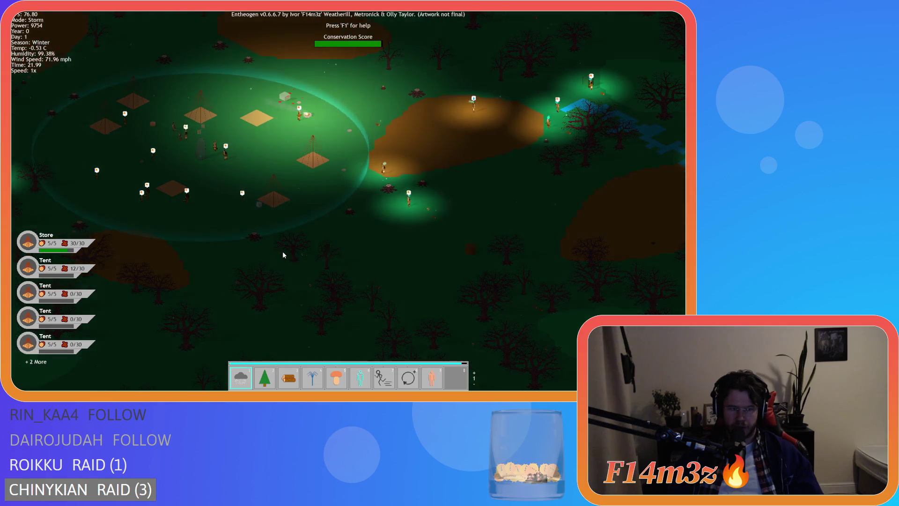
key("Escape")
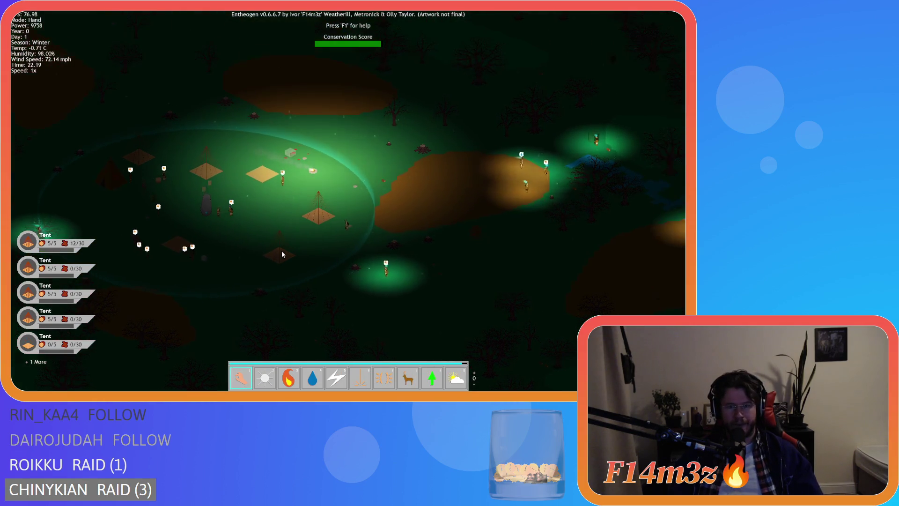
Pan across the stormy forest, river and village tents until Day 2 begins.
key("d")
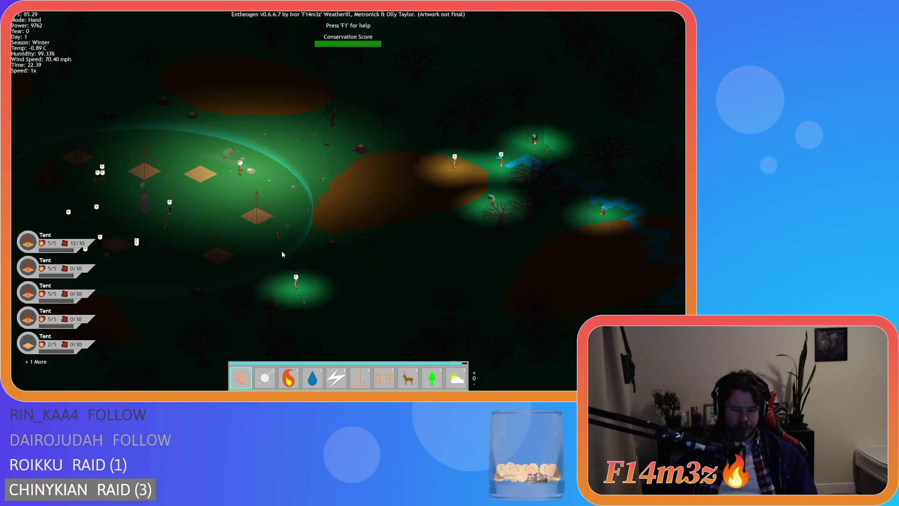
key("w")
key("d")
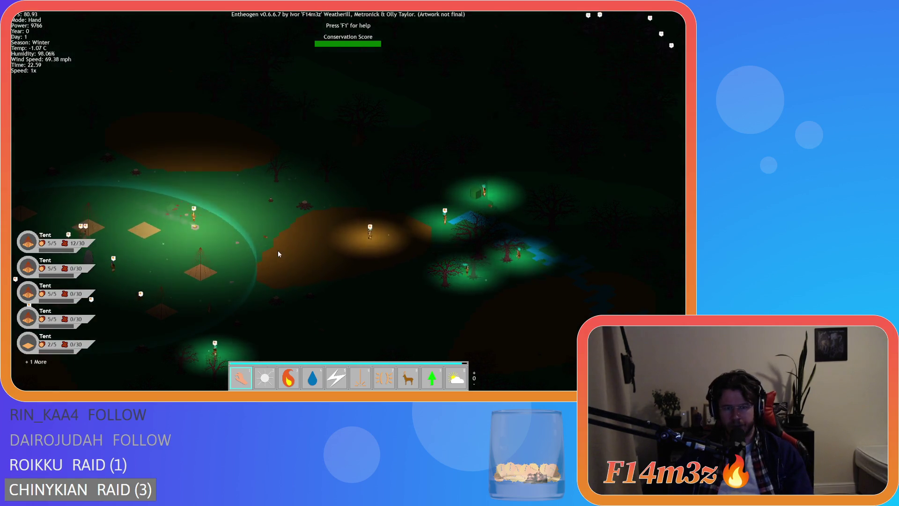
key("d")
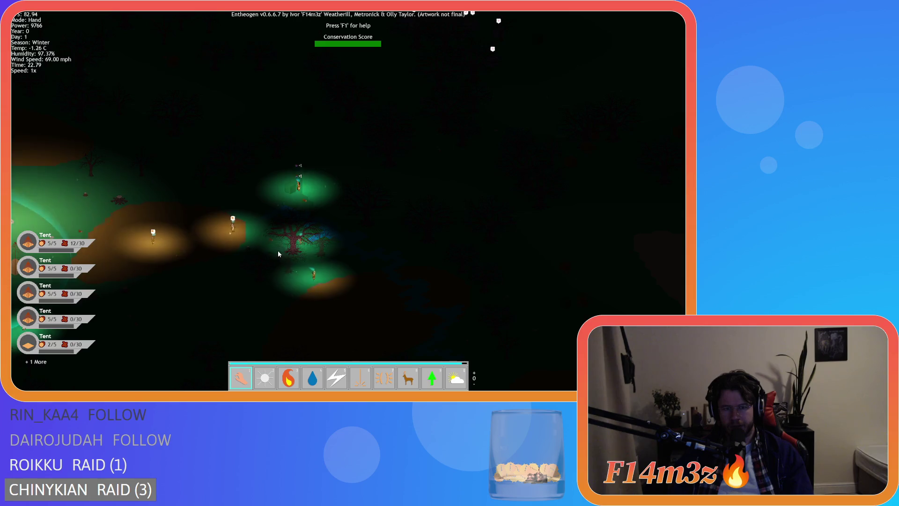
key("a")
key("s")
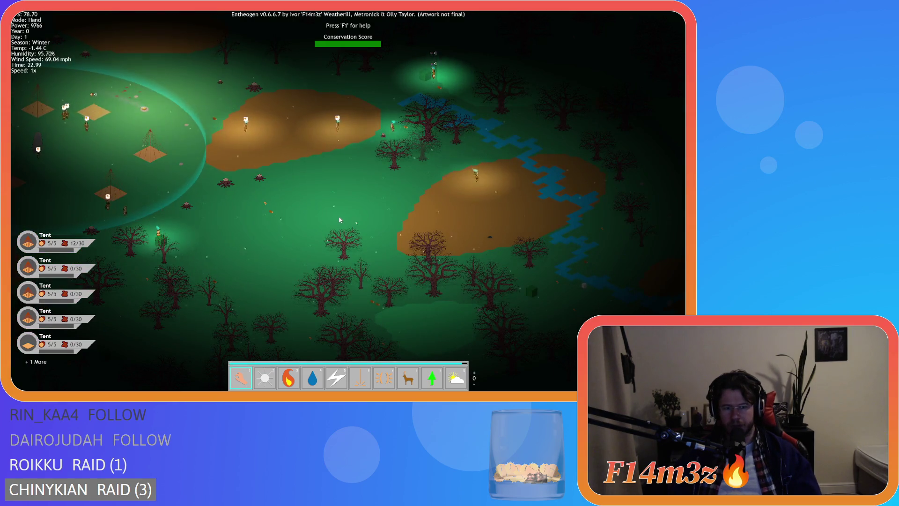
key("d")
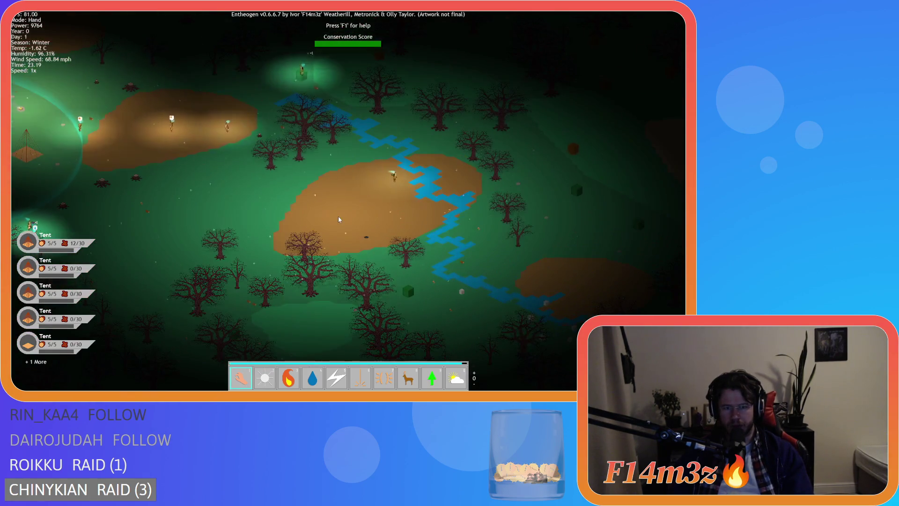
key("s")
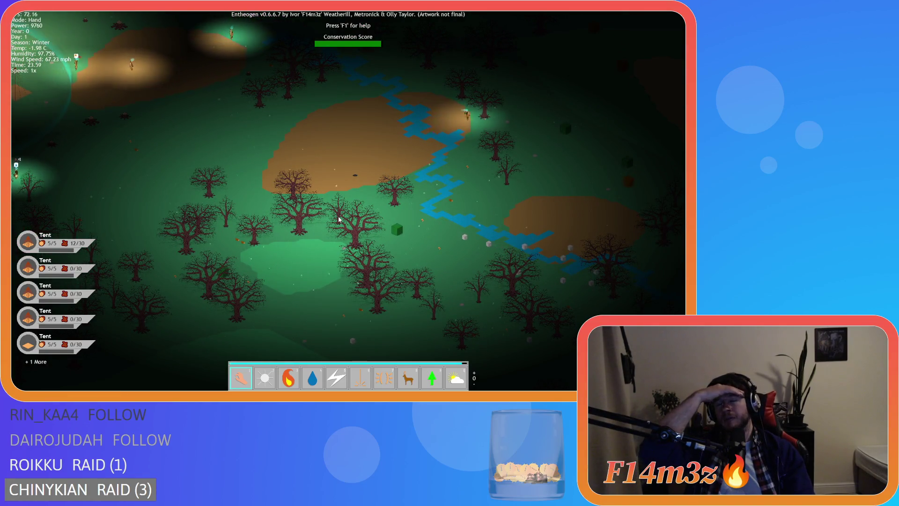
key("s")
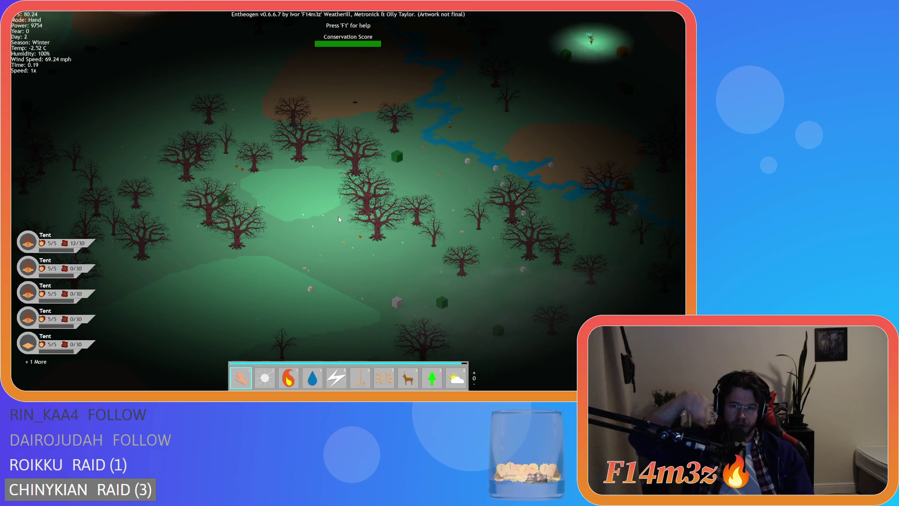
Zoom into the pale clearing and pan across the trees to confirm their snow-covered sprites.
key("a")
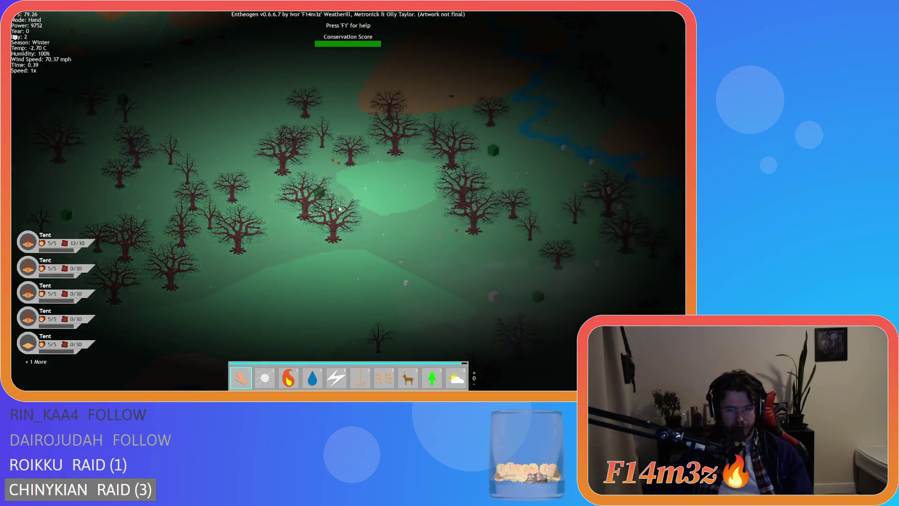
scroll(339, 209, "up", 3)
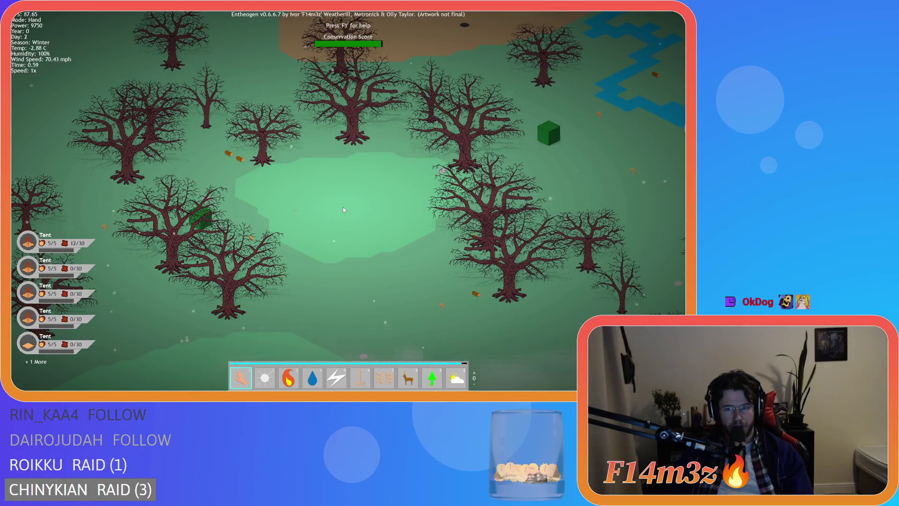
key("a")
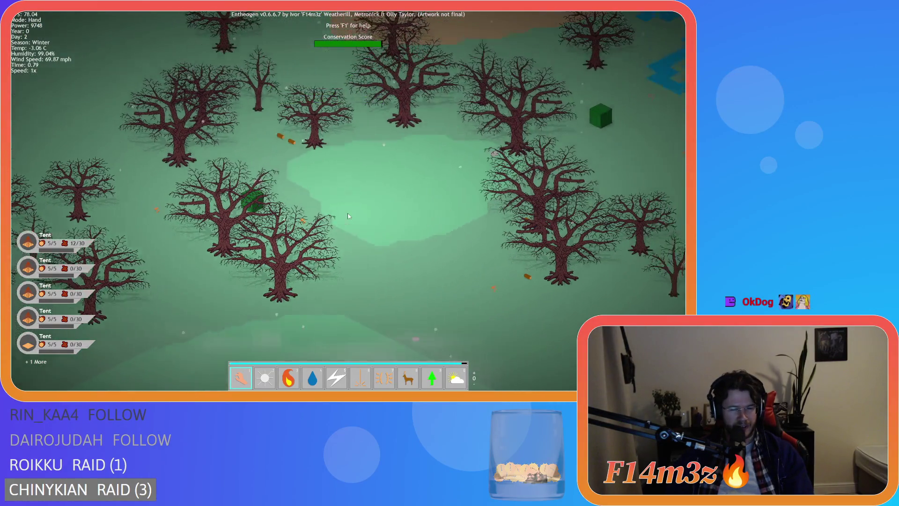
key("d")
key("s")
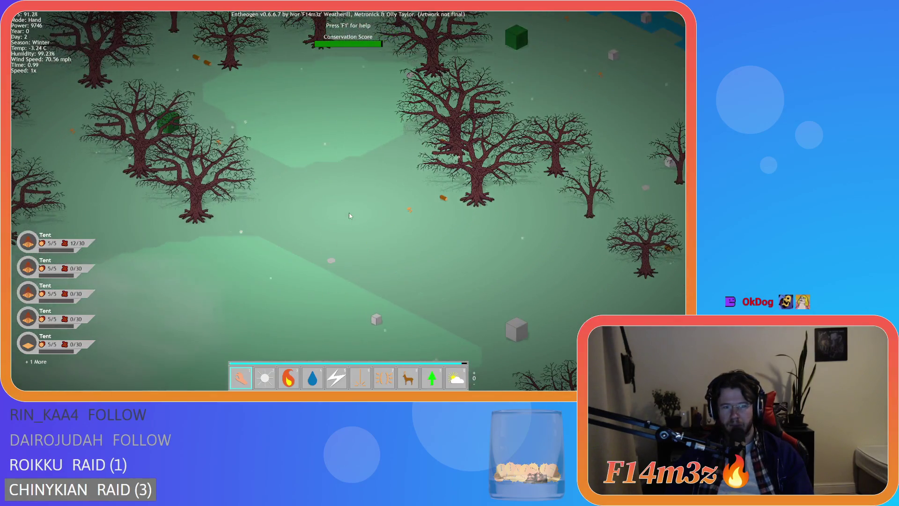
key("w")
key("a")
key("w")
key("a")
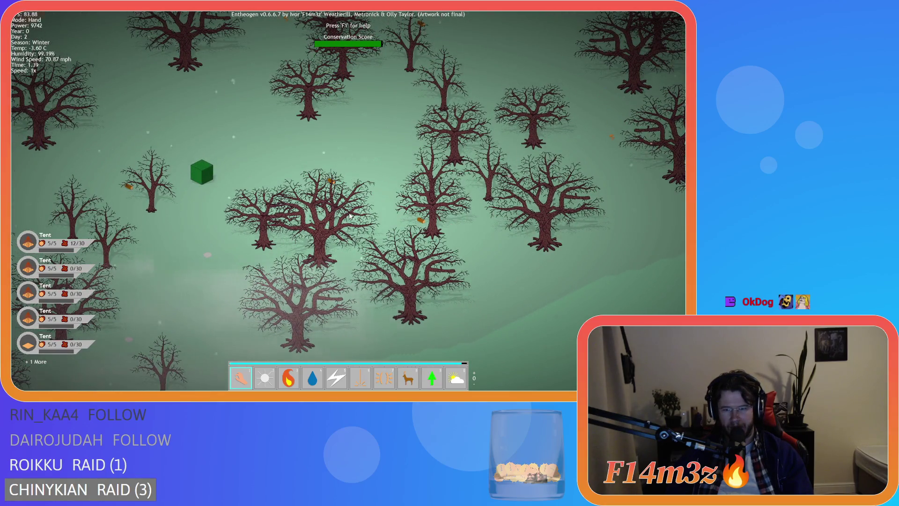
scroll(351, 216, "down", 3)
key("a")
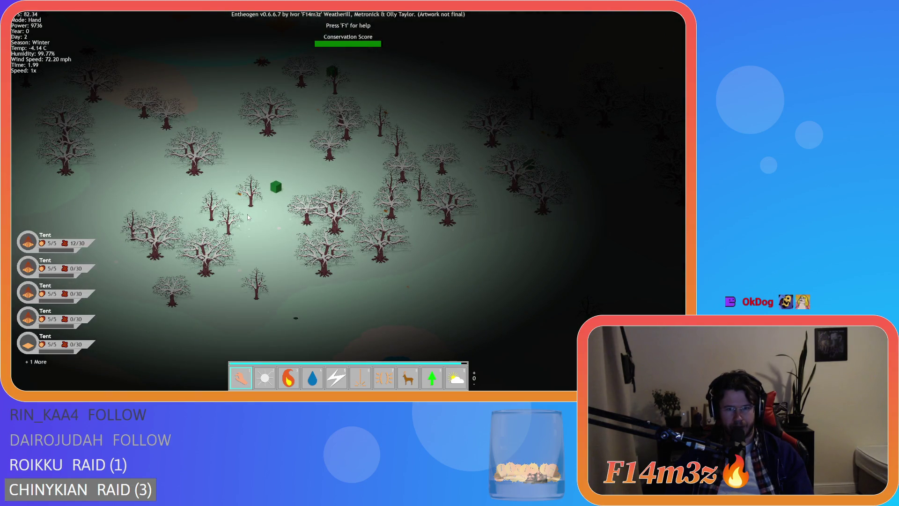
Pan over the snow-covered trees, then quick-save with F5 and reload with F9.
key("a")
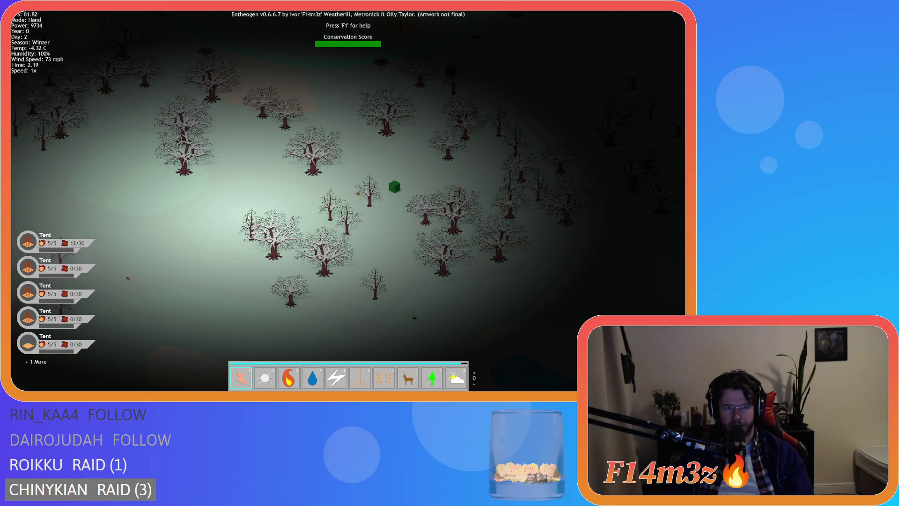
scroll(247, 217, "up", 3)
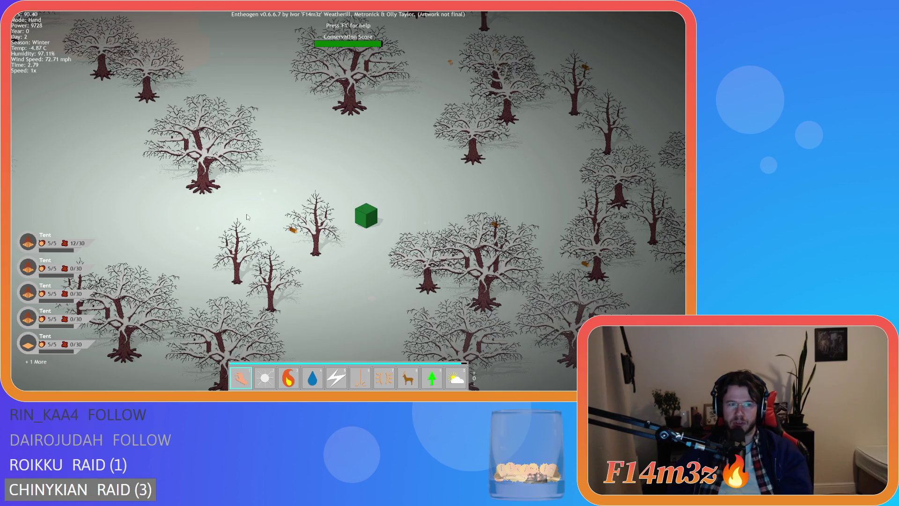
key("s")
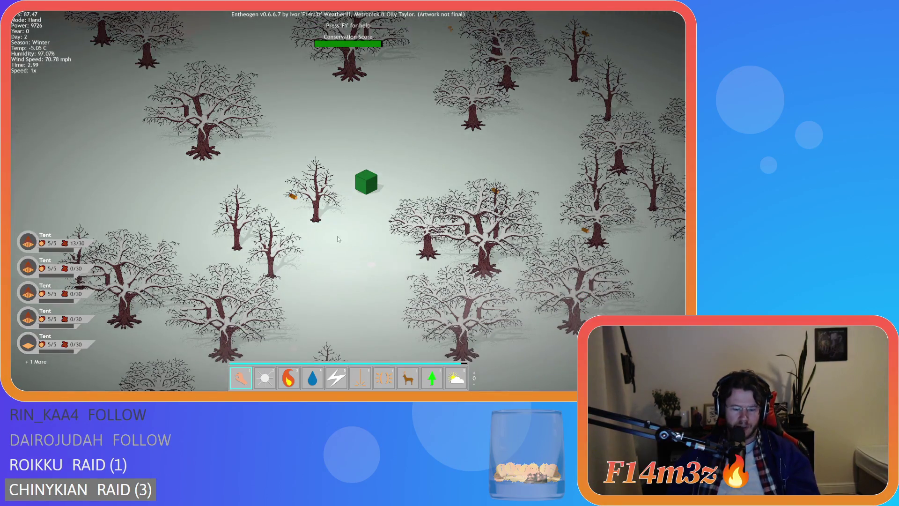
key("F5")
key("F9")
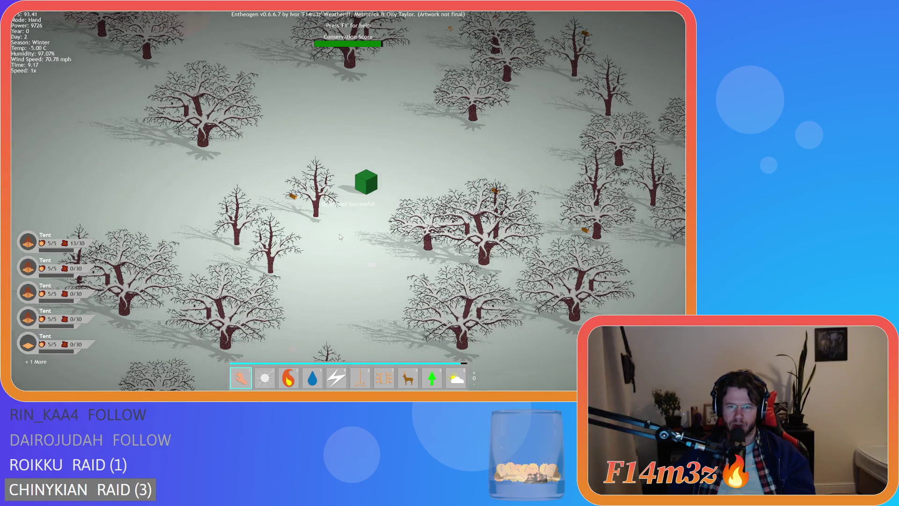
Look across the snowy forest, then quit the game and confirm with Y.
key("s")
key("a")
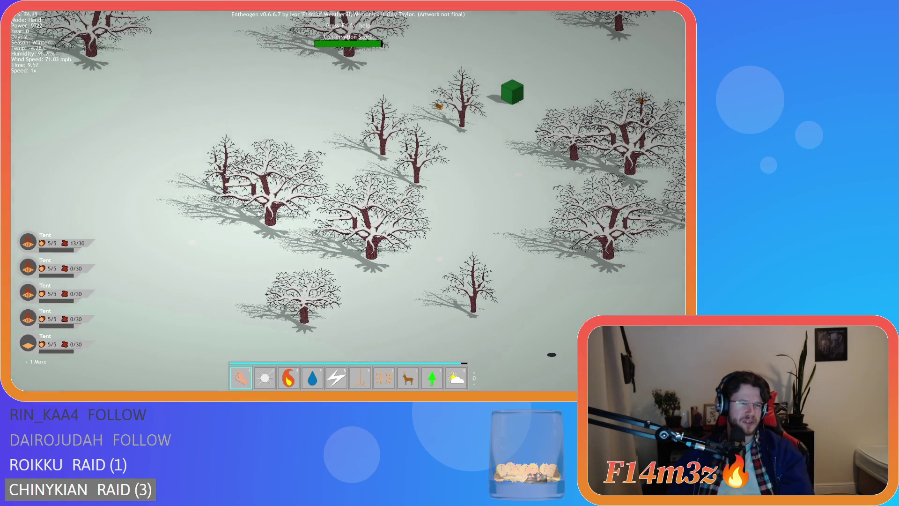
key("w")
key("a")
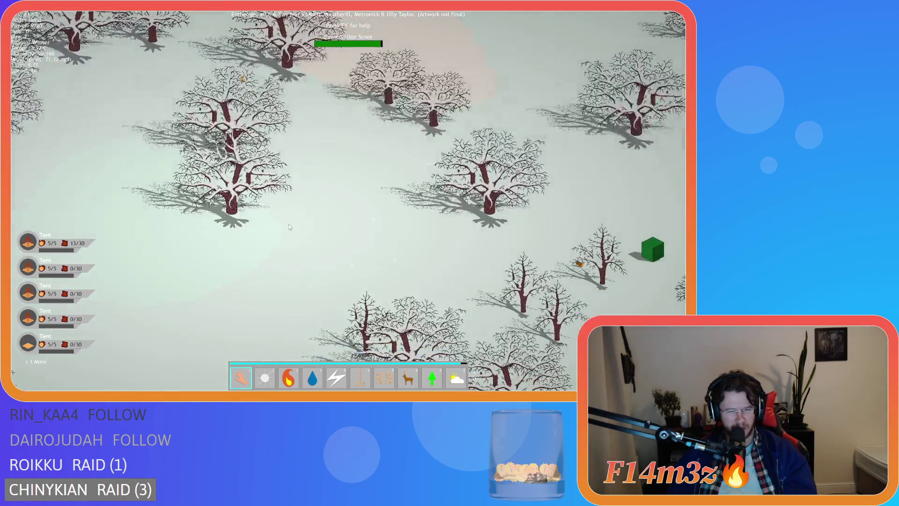
key("Escape")
key("y")
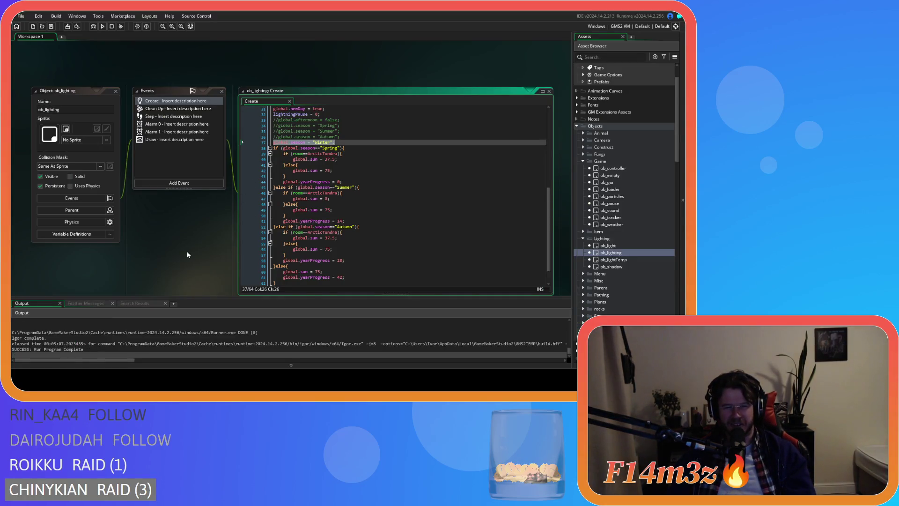
Scroll the Asset Browser to the Loading scripts and open sc_loadSprites.
scroll(186, 234, "down", 3)
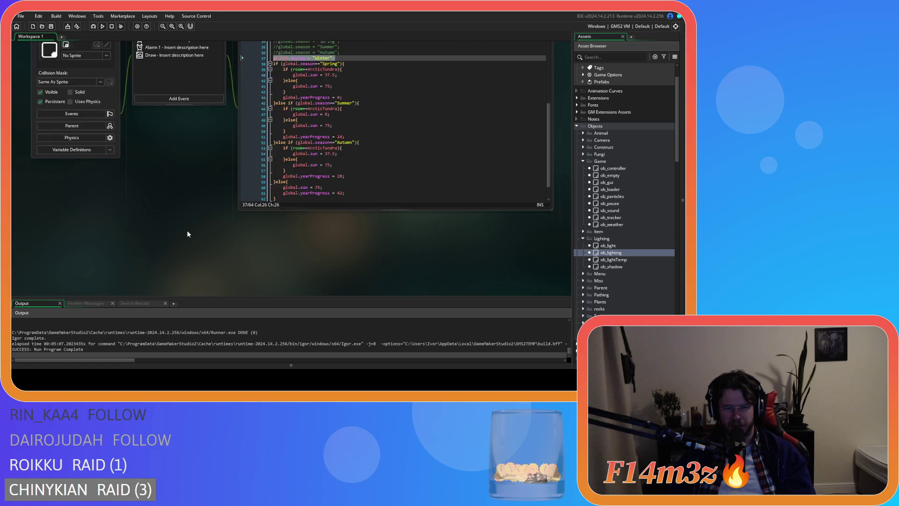
scroll(187, 233, "down", 5)
scroll(630, 257, "down", 7)
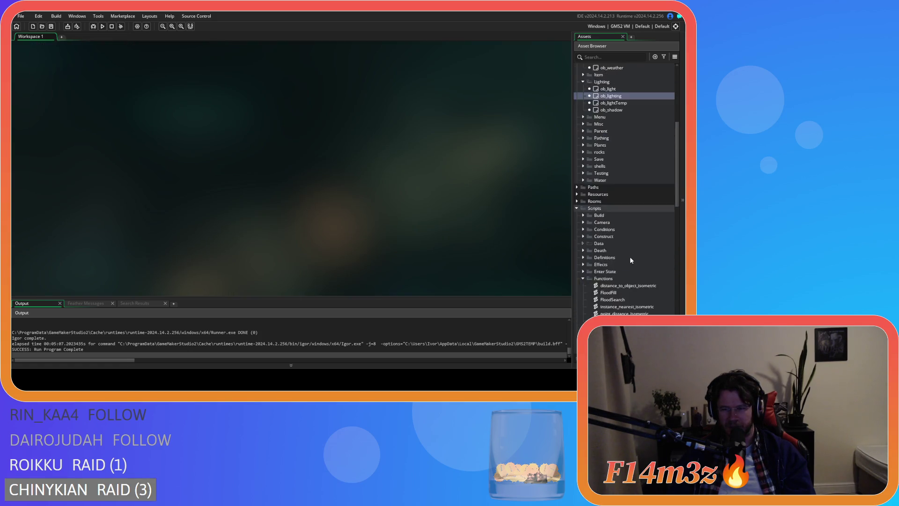
scroll(630, 261, "down", 4)
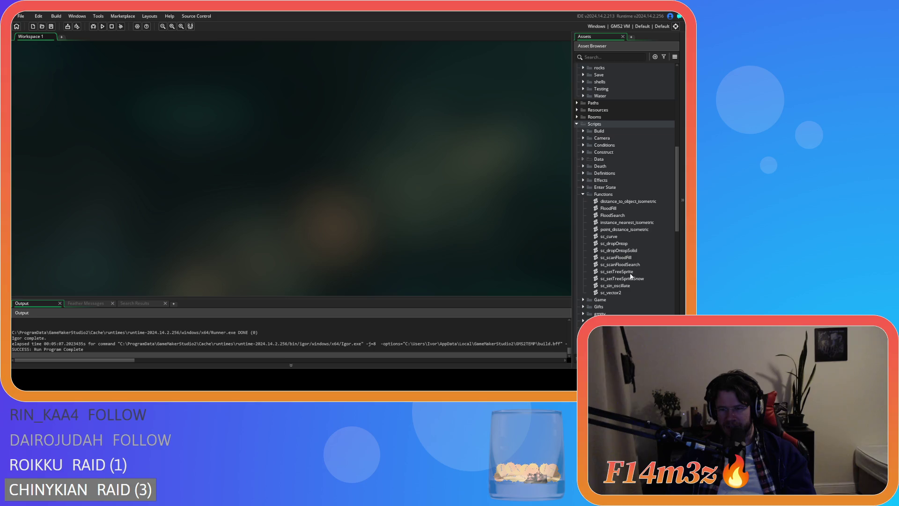
scroll(630, 277, "down", 10)
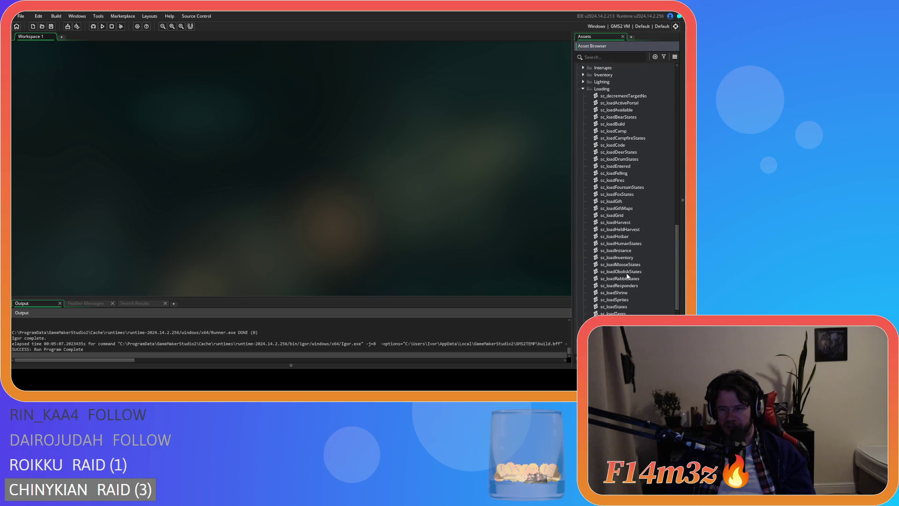
scroll(630, 281, "down", 3)
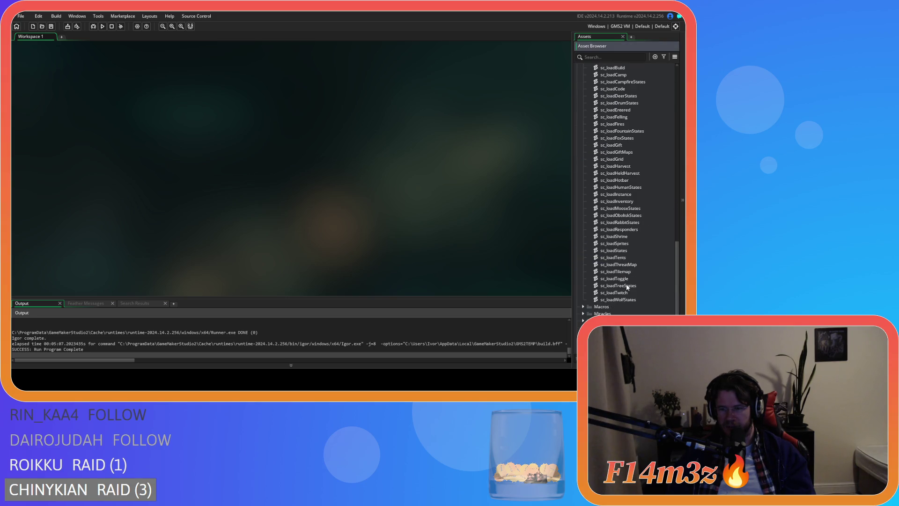
double_click(618, 244)
Scroll the code to the winter deciduous tree blocks with the snowCover>=14 checks.
left_click_drag(344, 88, 342, 241)
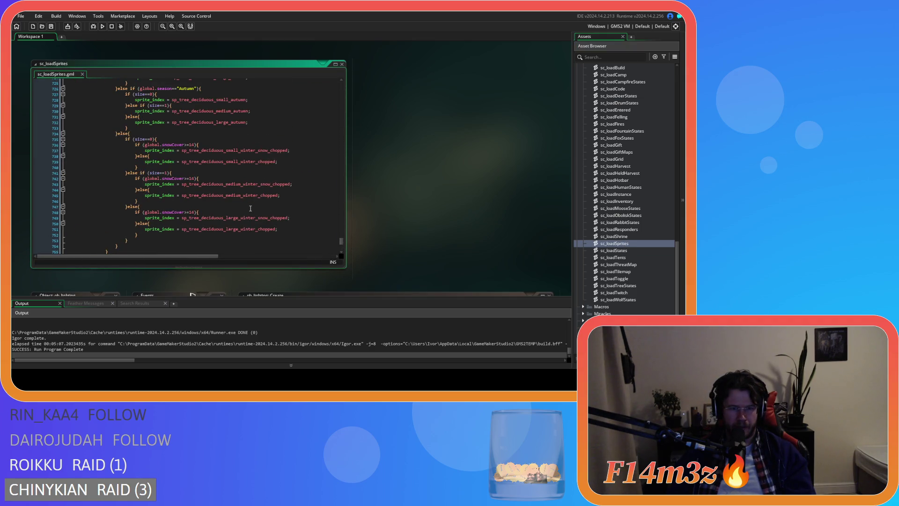
scroll(286, 227, "up", 8)
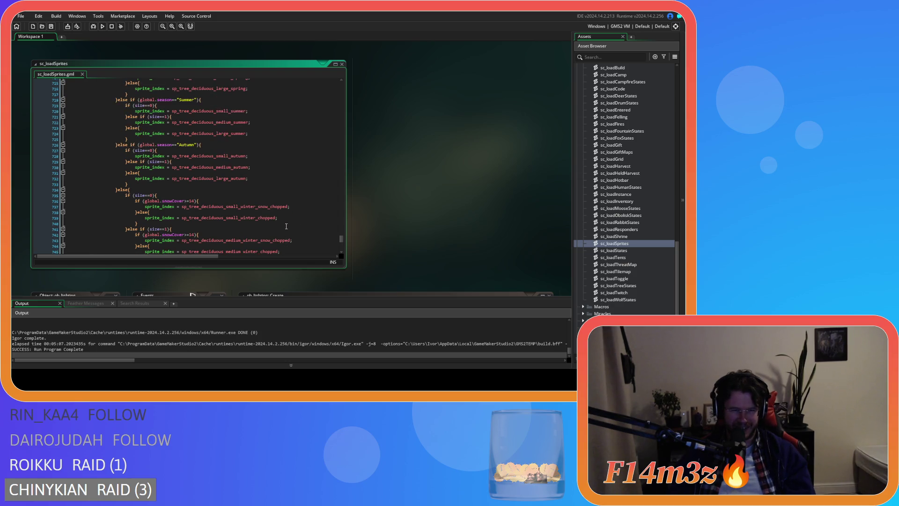
scroll(170, 129, "up", 20)
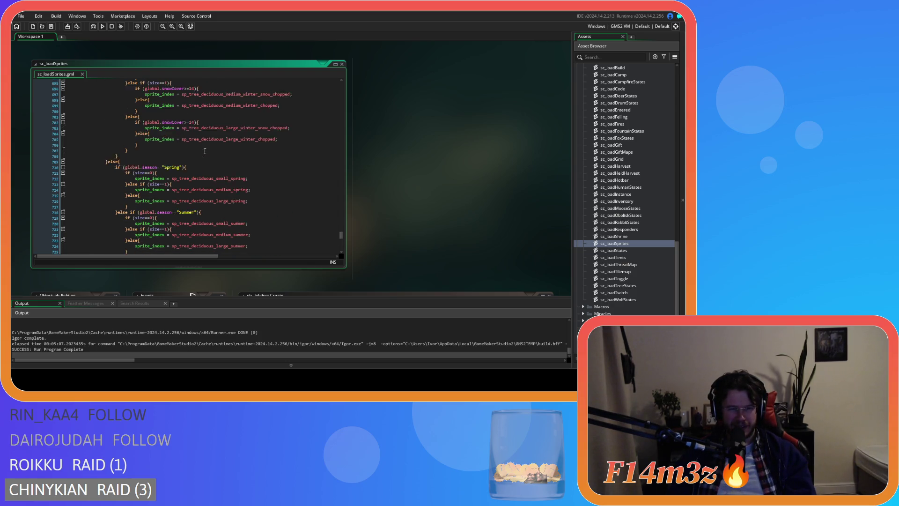
scroll(205, 153, "up", 5)
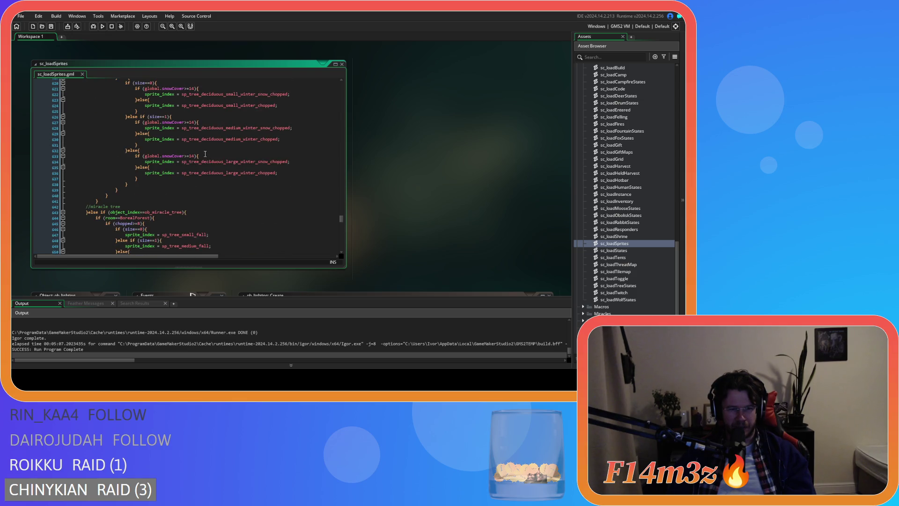
scroll(205, 154, "up", 14)
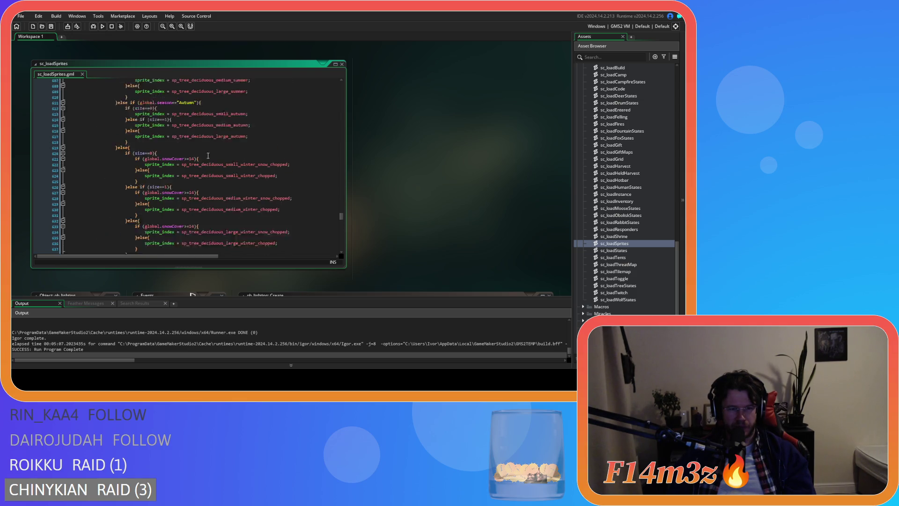
scroll(208, 155, "up", 14)
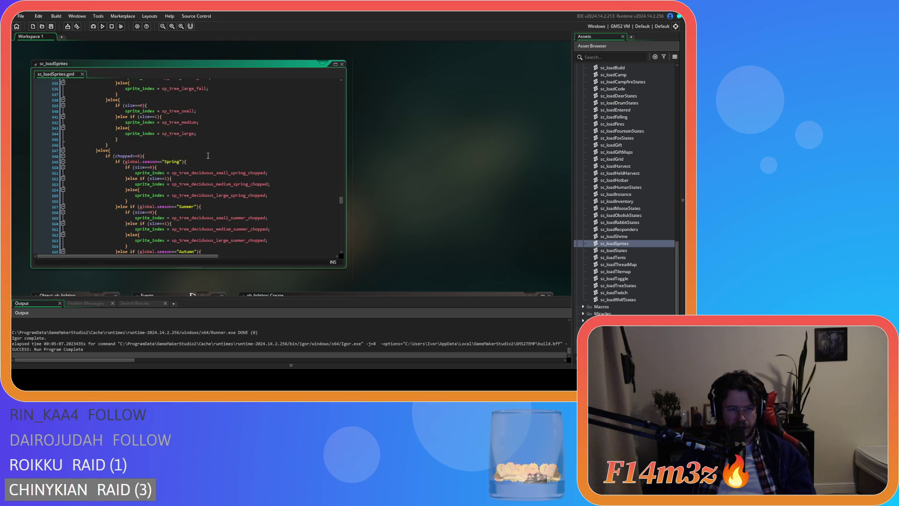
scroll(167, 156, "up", 5)
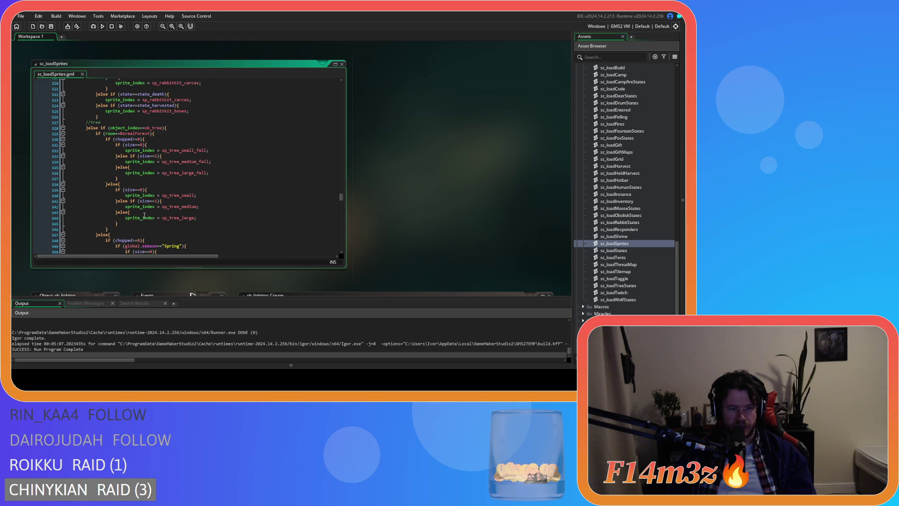
scroll(167, 235, "down", 9)
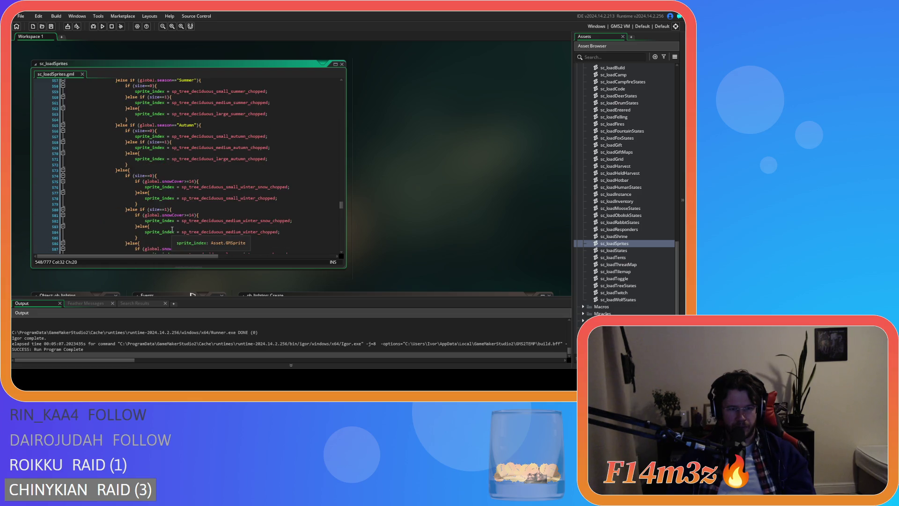
scroll(174, 227, "up", 2)
scroll(247, 147, "down", 14)
scroll(243, 152, "down", 3)
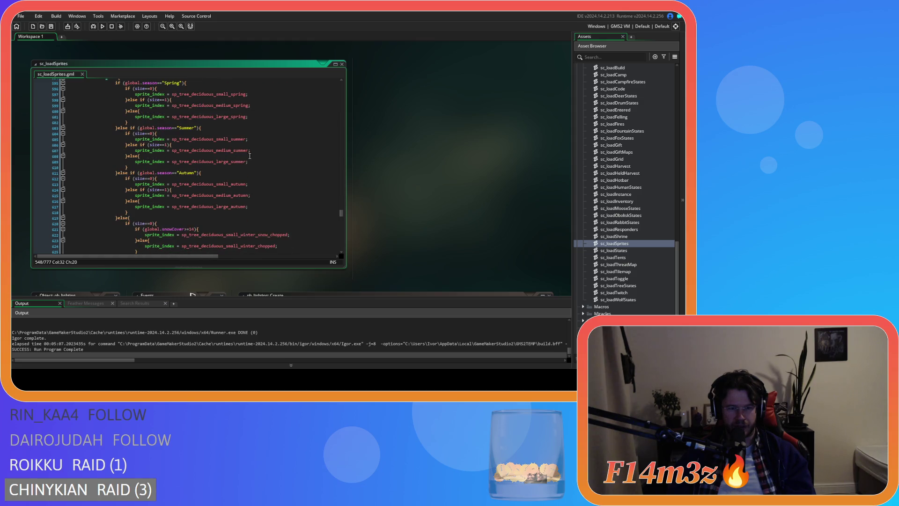
scroll(259, 153, "down", 5)
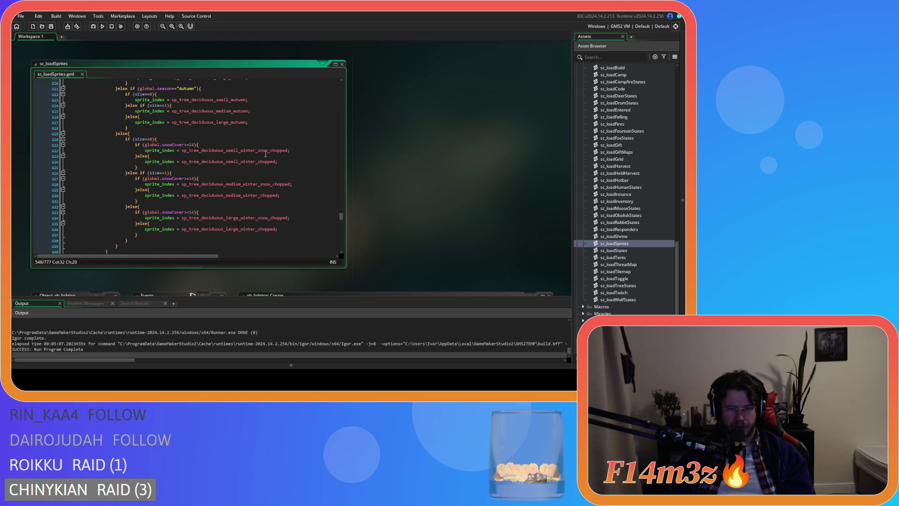
left_click(268, 150)
Remove '_chopped' from the small and medium winter and winter_snow sprite names.
key("ctrl+Delete")
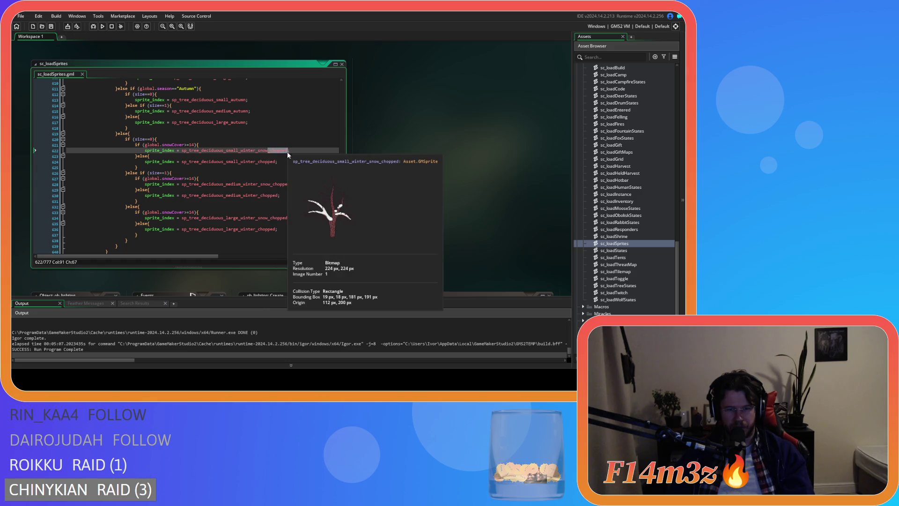
double_click(265, 162)
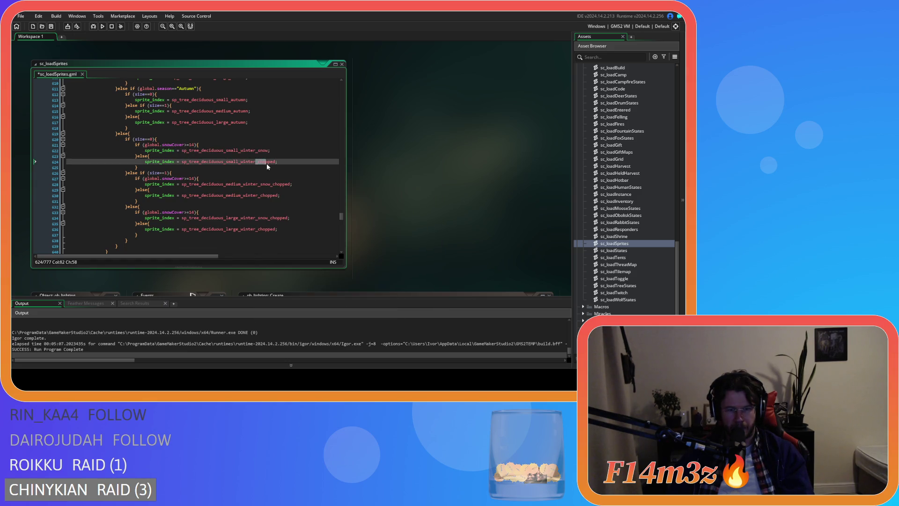
key("BackSpace")
key("BackSpace")
left_click(271, 151)
scroll(263, 156, "down", 2)
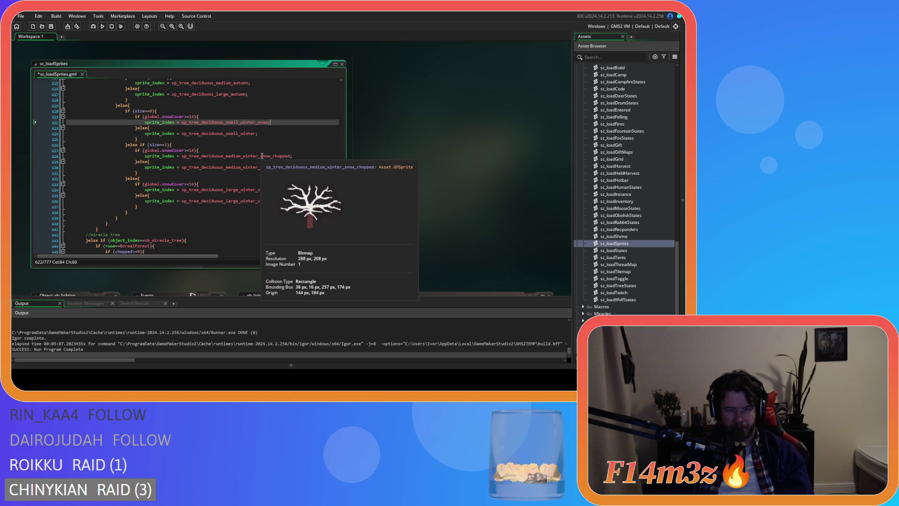
double_click(273, 156)
key("BackSpace")
key("BackSpace")
left_click(289, 150)
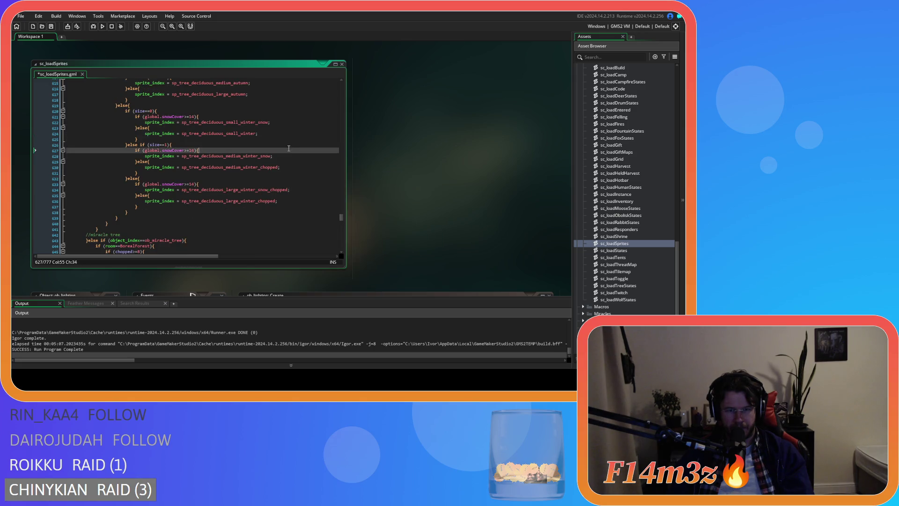
left_click(260, 169)
key("BackSpace")
Remove '_chopped' from the large winter_snow and winter sprite names.
left_click(270, 190)
key("BackSpace")
key("Up")
key("Up")
left_click_drag(256, 201, 275, 202)
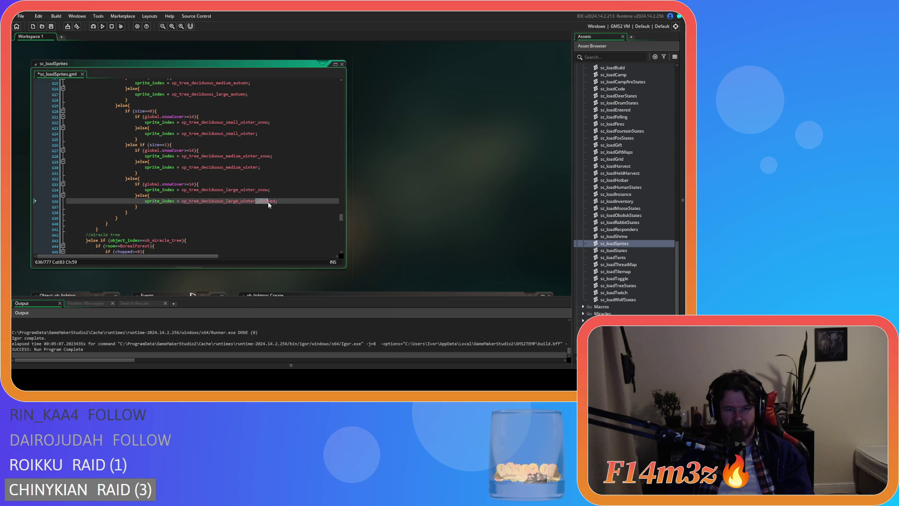
key("BackSpace")
left_click(291, 193)
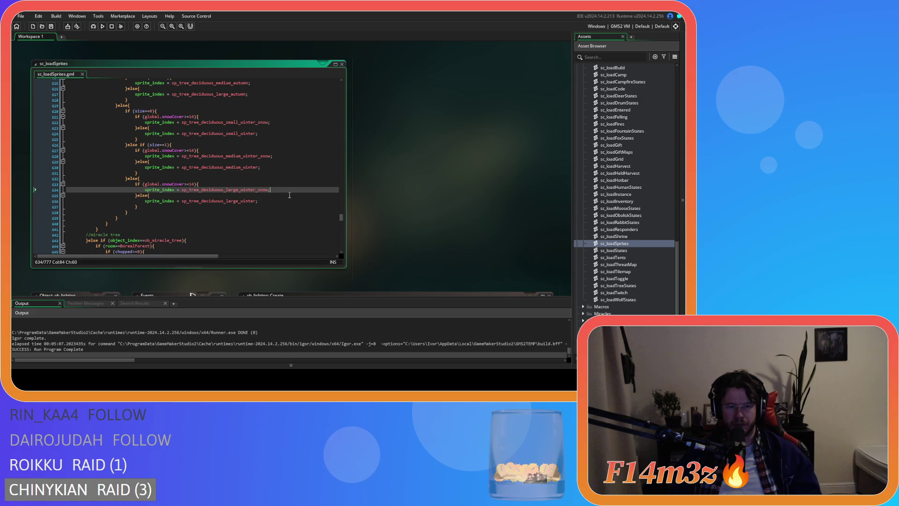
scroll(289, 195, "down", 7)
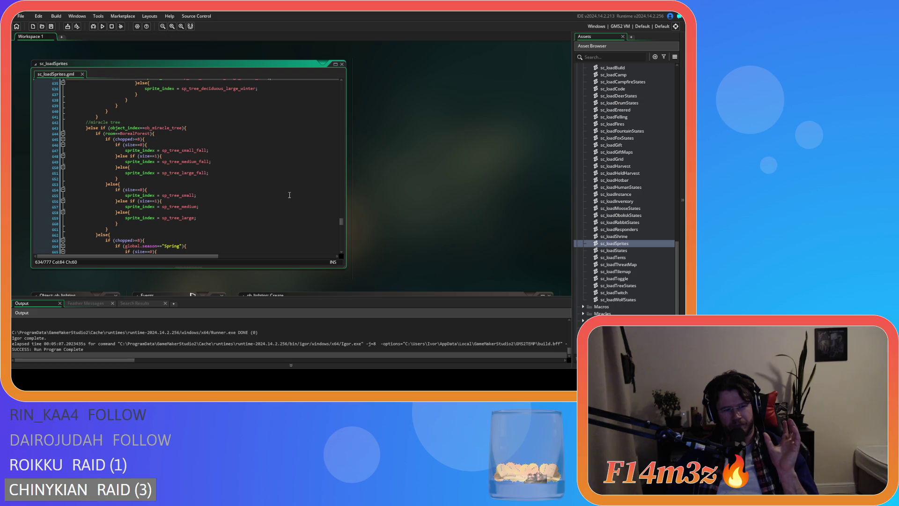
scroll(289, 194, "down", 7)
scroll(287, 193, "up", 14)
left_click(301, 184)
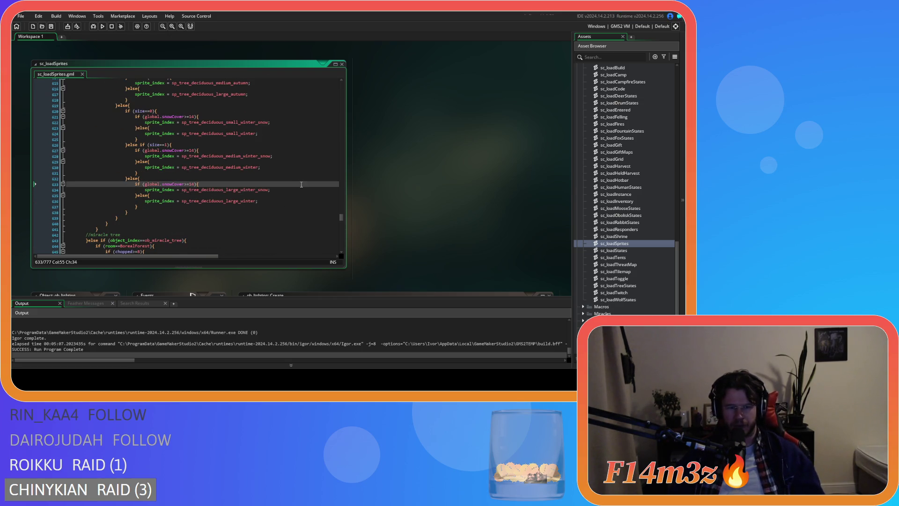
scroll(301, 184, "down", 14)
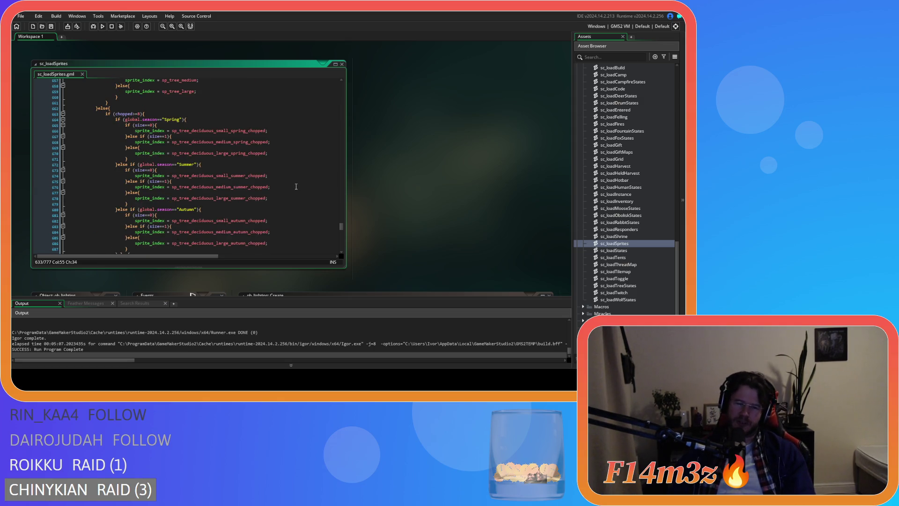
scroll(280, 213, "down", 7)
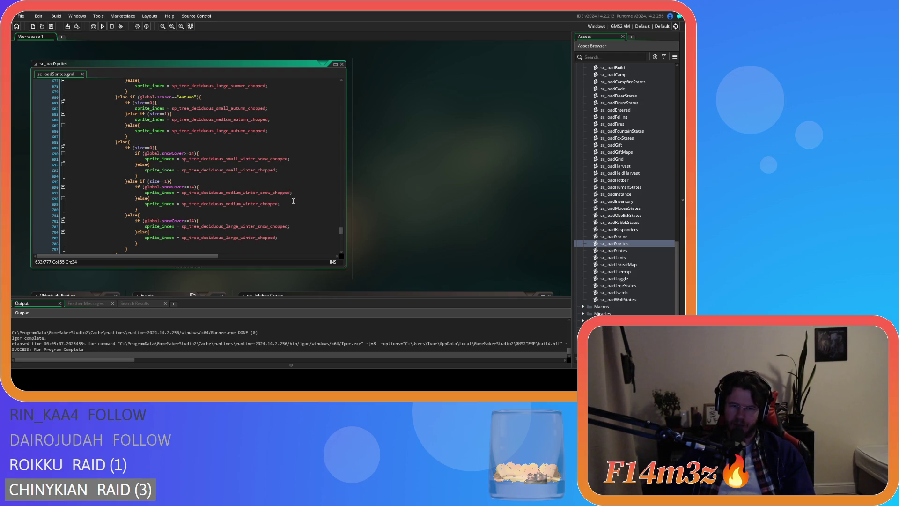
scroll(250, 211, "down", 2)
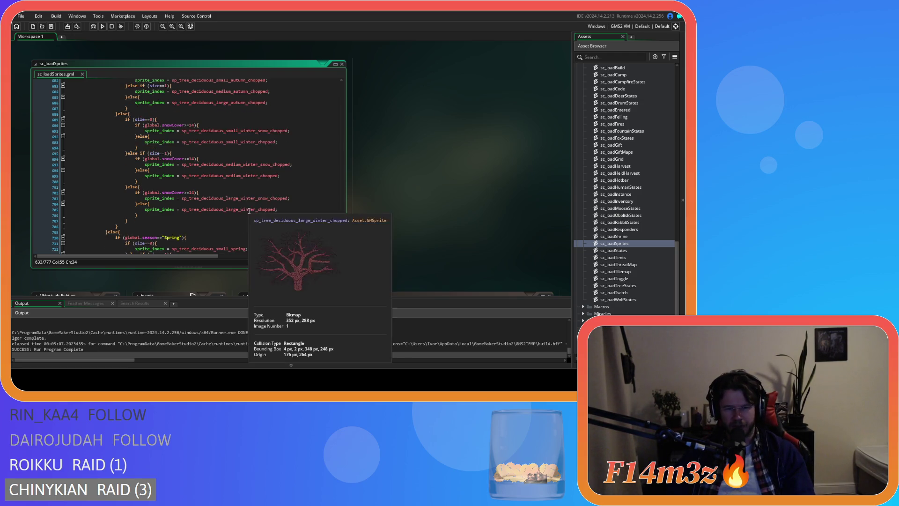
scroll(281, 215, "up", 2)
scroll(284, 219, "down", 2)
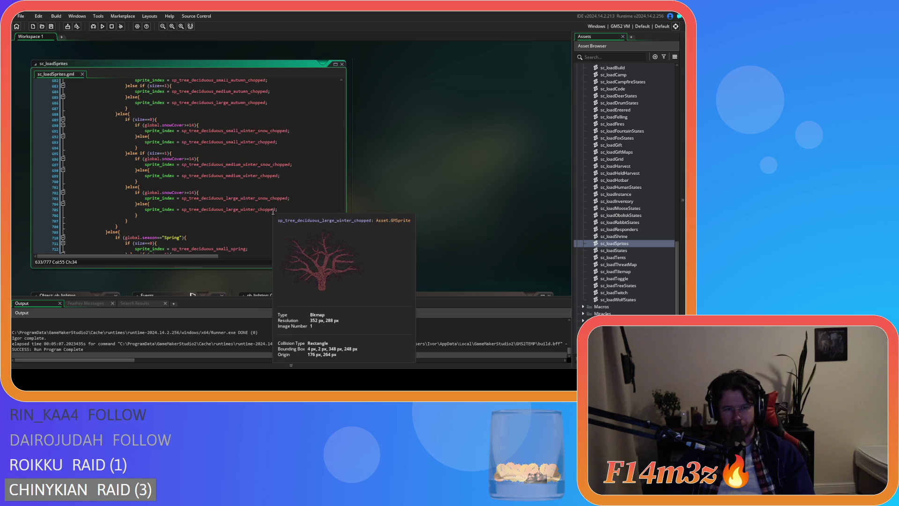
scroll(281, 216, "up", 1)
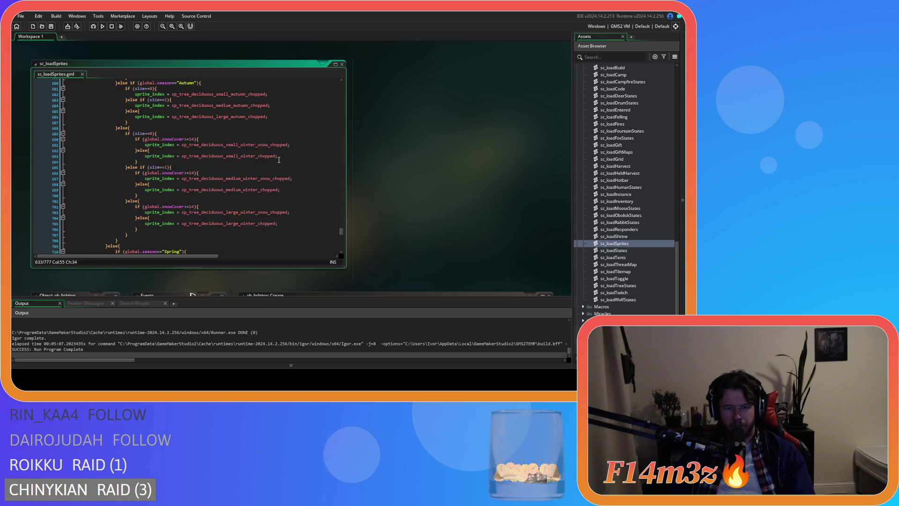
scroll(247, 163, "up", 20)
left_click(256, 190)
left_click(259, 217)
scroll(261, 218, "down", 12)
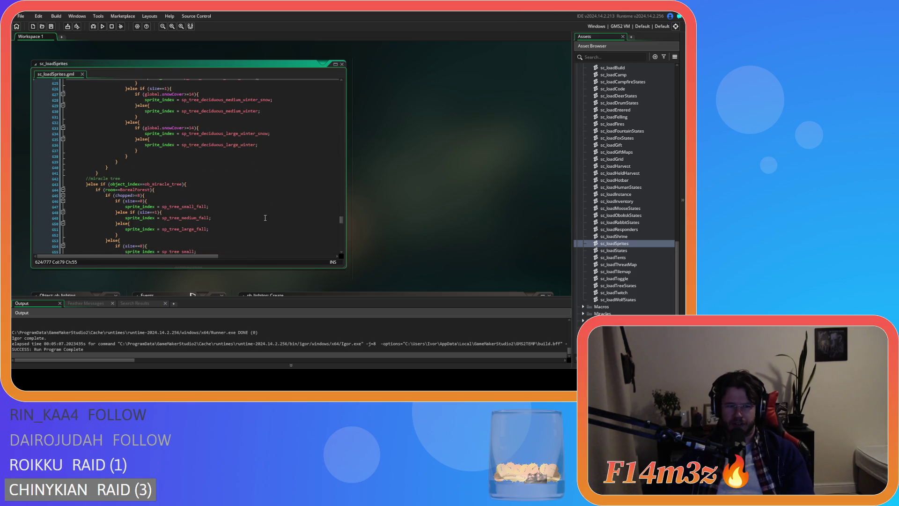
scroll(190, 150, "up", 8)
left_click(199, 131)
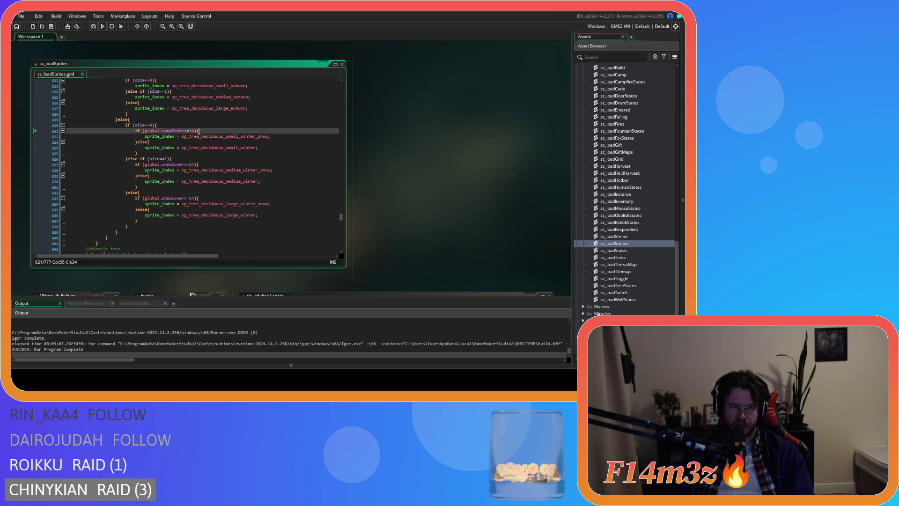
left_click(202, 137)
left_click(209, 125)
left_click(207, 132)
mouse_move(202, 166)
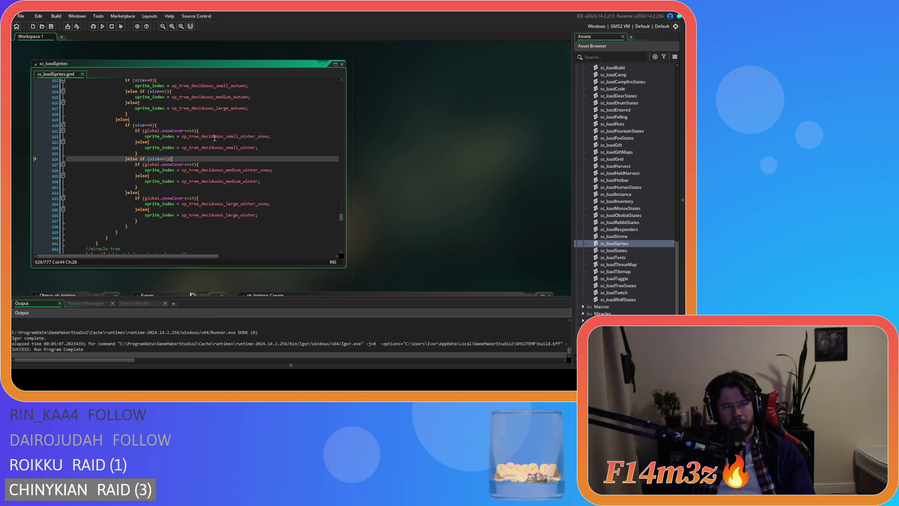
scroll(206, 164, "down", 9)
scroll(208, 169, "down", 15)
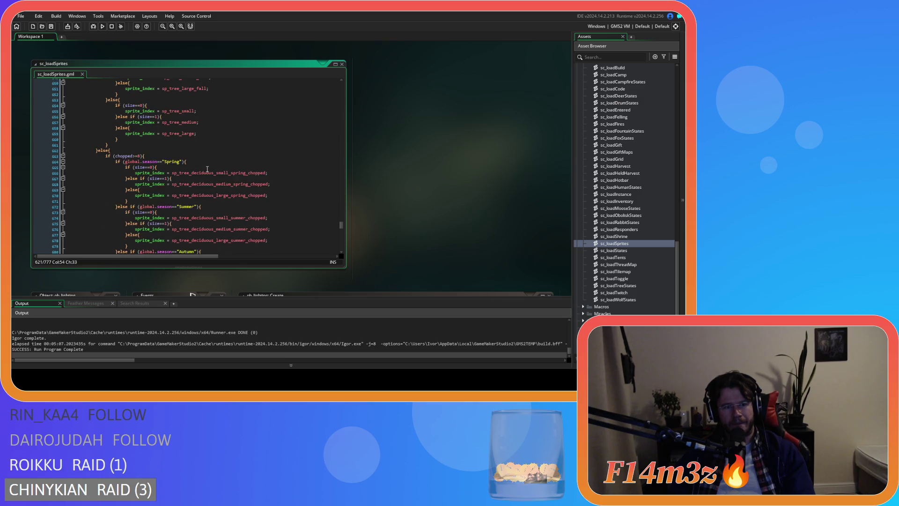
scroll(208, 169, "down", 5)
scroll(208, 169, "down", 8)
left_click_drag(300, 195, 299, 190)
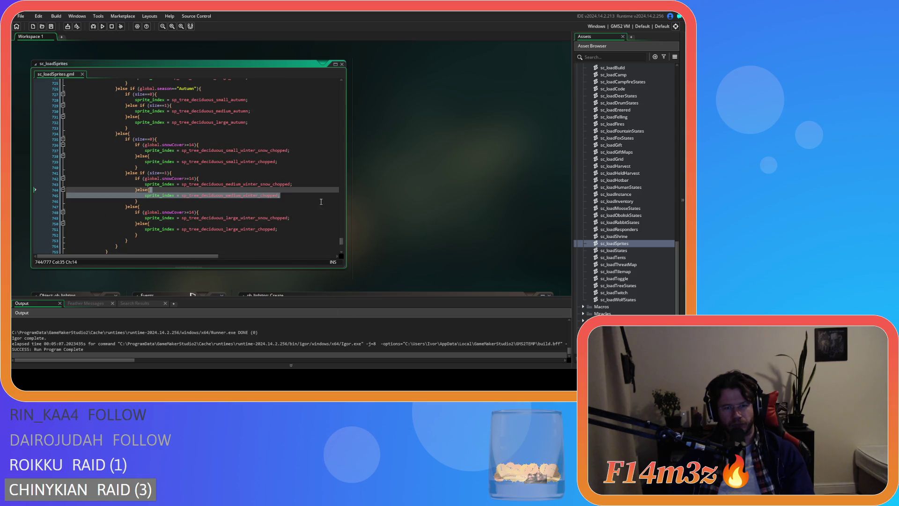
Change the small Winter tree's condition on line 736 from global.snowCover>=1 to global.snowCover>=14.
scroll(183, 159, "up", 3)
left_click(233, 201)
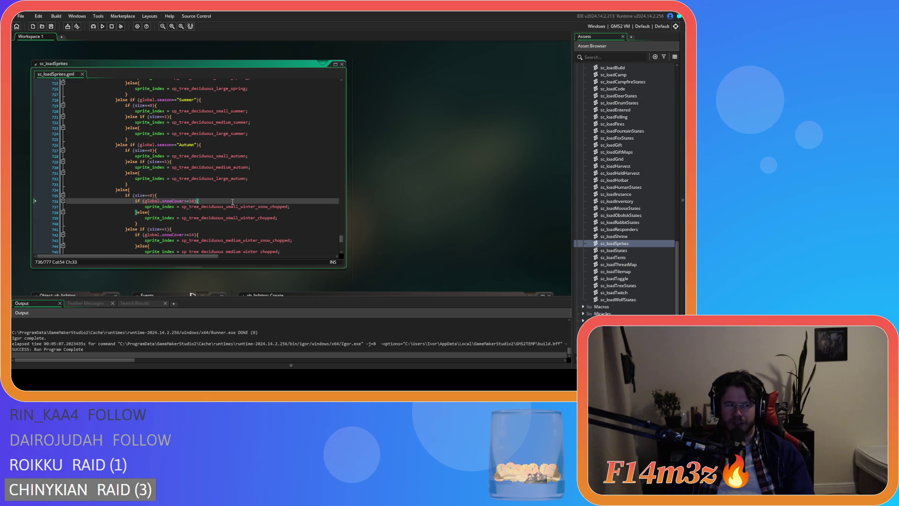
left_click(220, 203)
type("4")
left_click(219, 203)
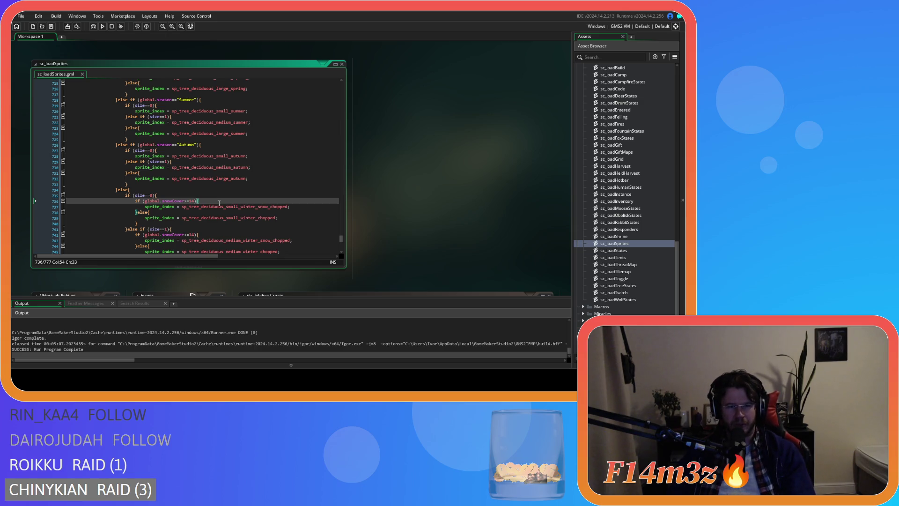
Review the size check on line 735 and the small and medium Winter sprite lines below it.
key("Left")
mouse_move(244, 204)
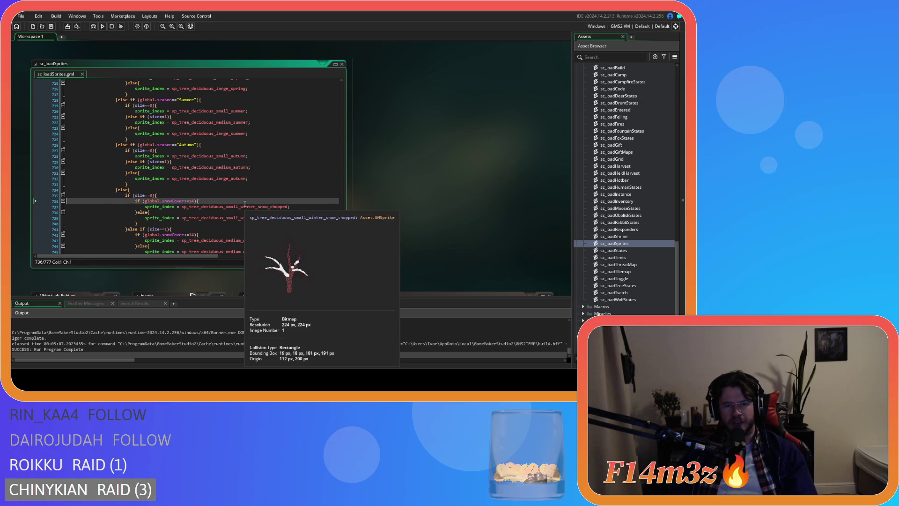
key("Up")
key("End")
key("Down")
key("Home")
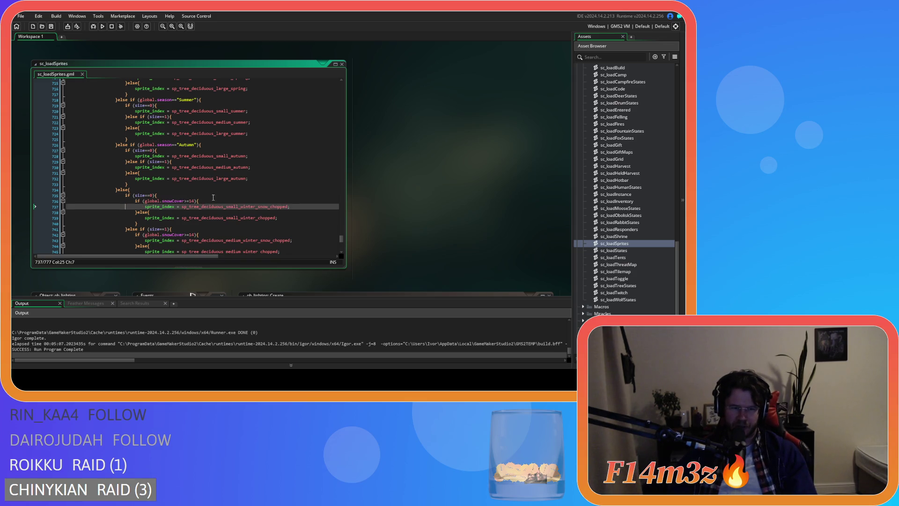
scroll(221, 196, "down", 2)
left_click(224, 190)
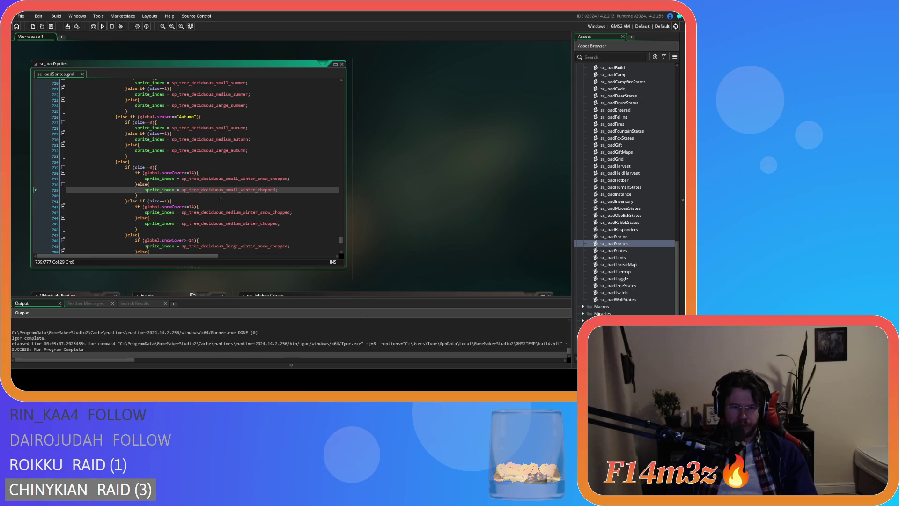
left_click(224, 212)
scroll(281, 207, "up", 3)
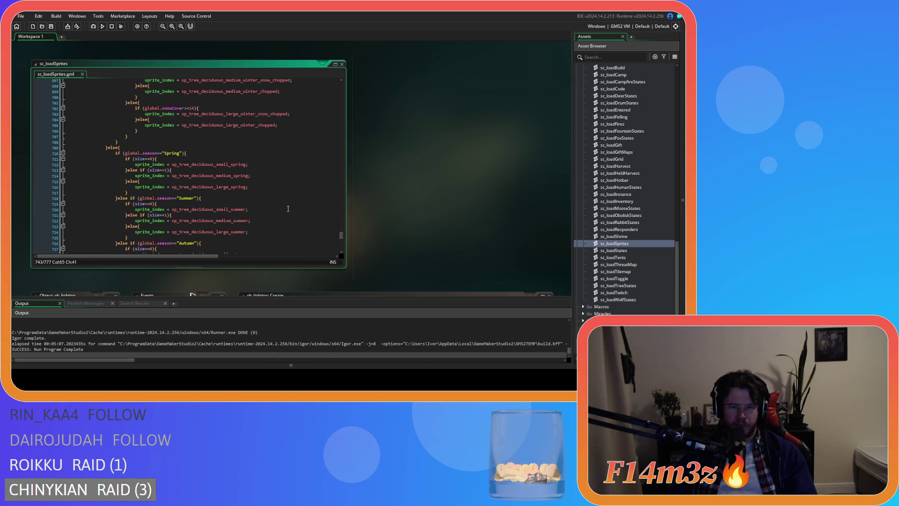
scroll(290, 206, "down", 3)
left_click(236, 184)
scroll(237, 178, "down", 3)
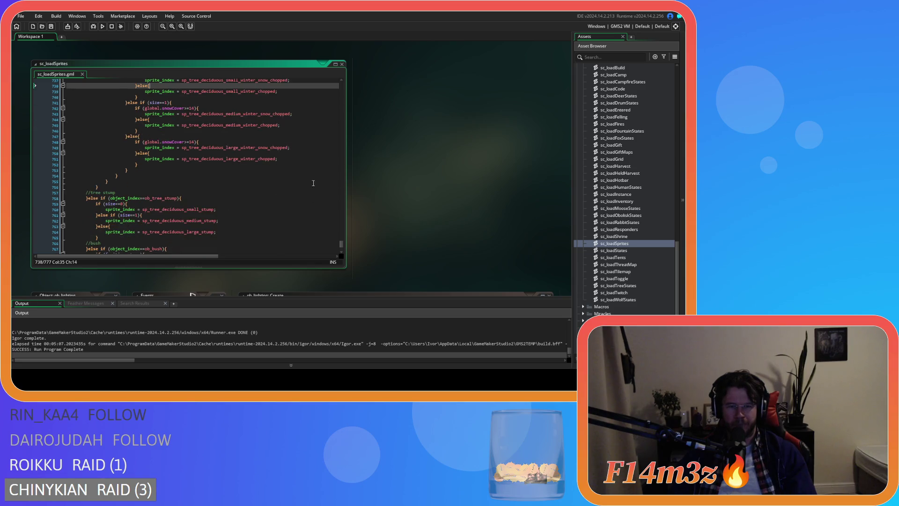
scroll(237, 177, "up", 1)
Compare the Winter branch from line 734 with the chopped branch around line 663.
left_click(163, 140)
key("Down")
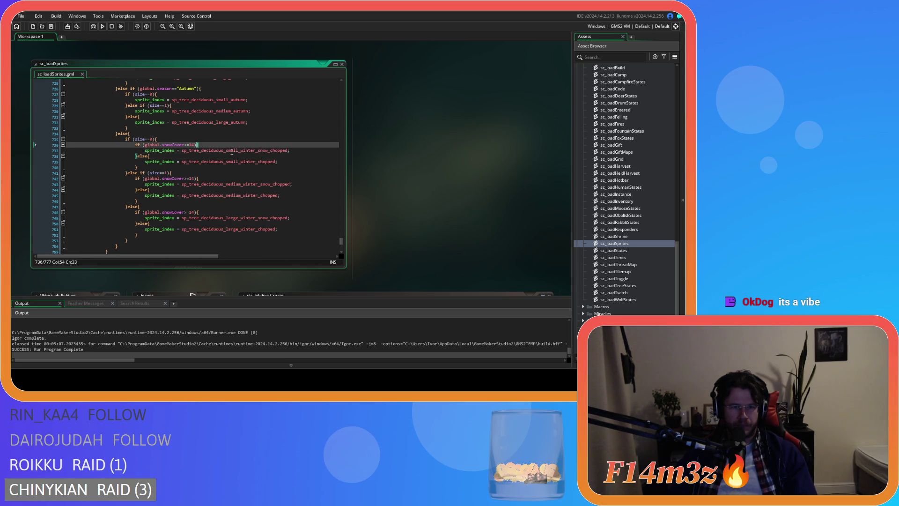
scroll(280, 174, "up", 3)
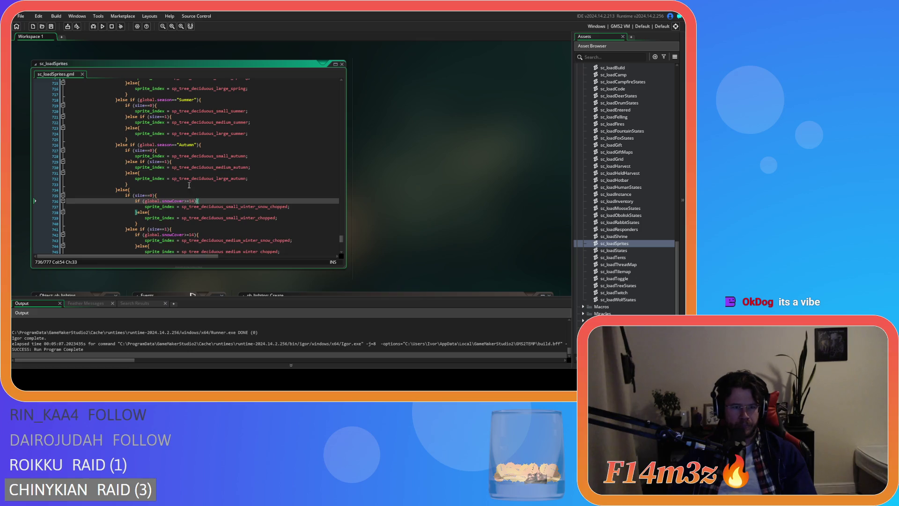
left_click(210, 189)
scroll(210, 190, "up", 5)
scroll(167, 205, "up", 12)
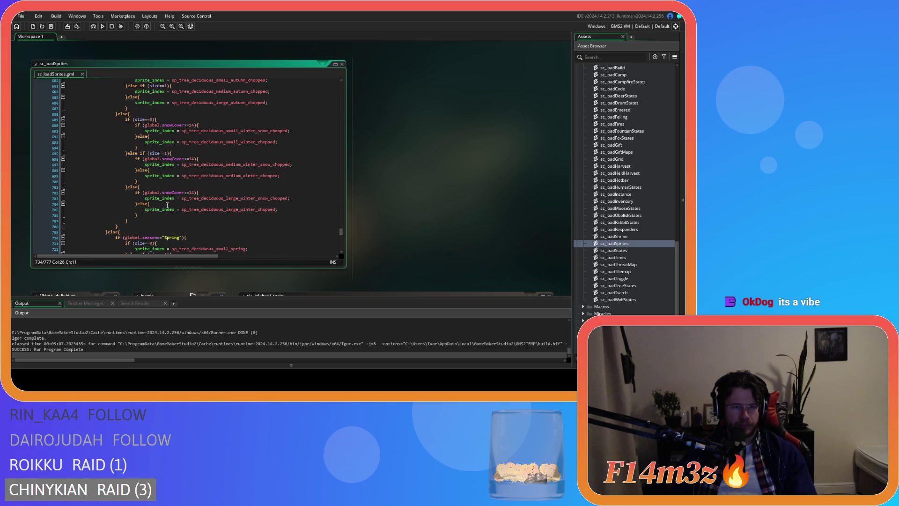
left_click(165, 114)
scroll(207, 176, "down", 15)
scroll(208, 176, "down", 6)
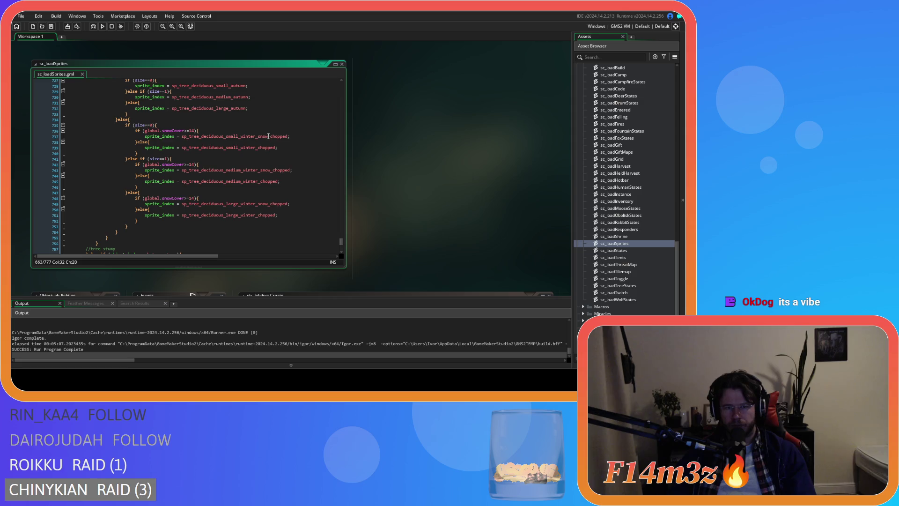
Remove the _chopped suffix from the small and medium trees' winter_snow and winter sprite names.
left_click(268, 136)
key("BackSpace")
key("BackSpace")
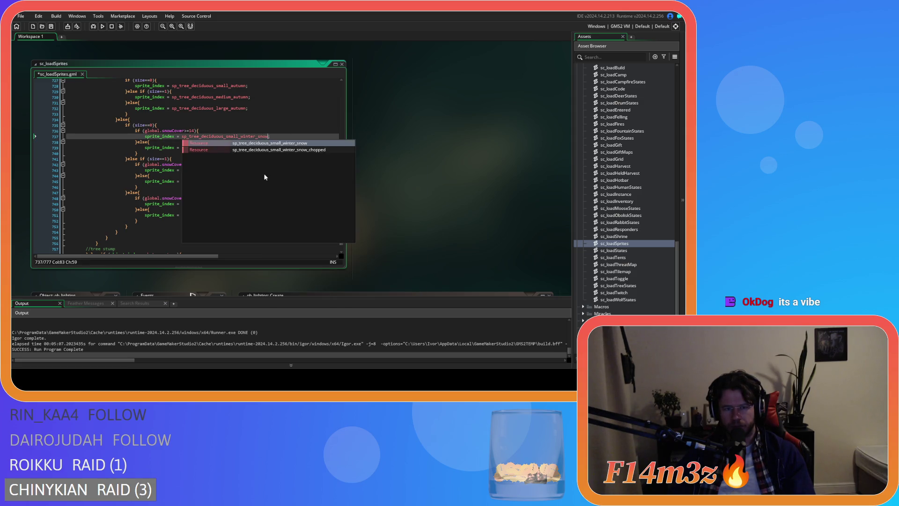
key("Escape")
key("Down")
key("Down")
key("Down")
mouse_move(257, 148)
left_mouse_down()
mouse_move(276, 148)
mouse_move(279, 174)
left_mouse_up()
key("BackSpace")
key("BackSpace")
key("Down")
key("Escape")
key("BackSpace")
key("Escape")
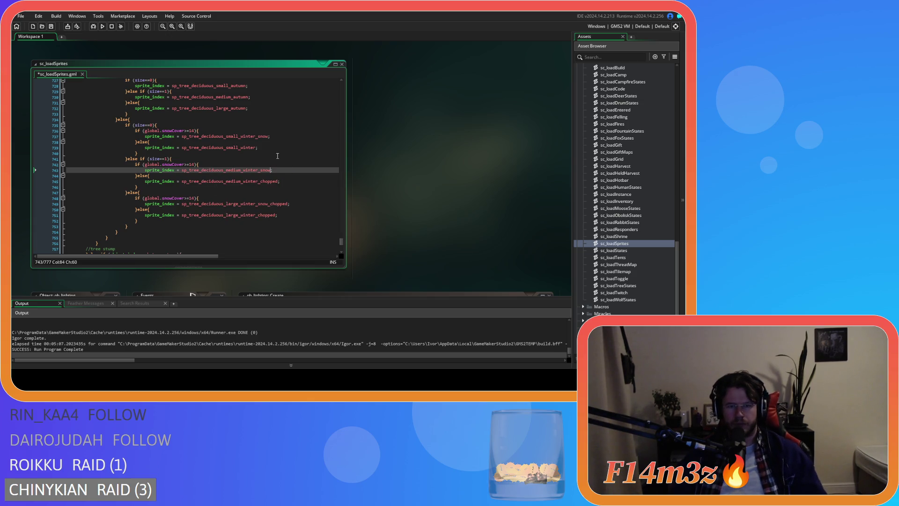
left_click(277, 155)
mouse_move(277, 182)
left_mouse_down()
mouse_move(259, 182)
mouse_move(289, 206)
left_mouse_up()
key("BackSpace")
key("Escape")
Remove _chopped from both large tree sprite names and save sc_loadSprites.
key("BackSpace")
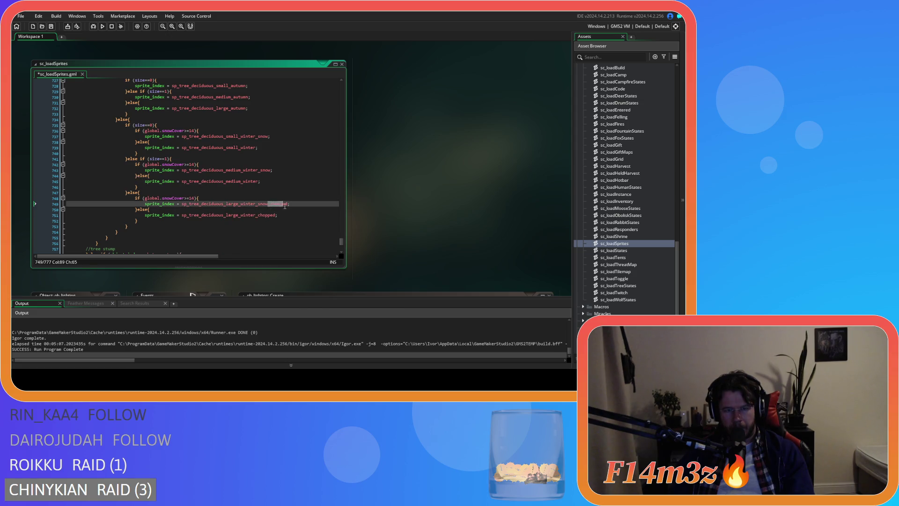
key("Up")
key("Up")
key("Up")
left_click(257, 216)
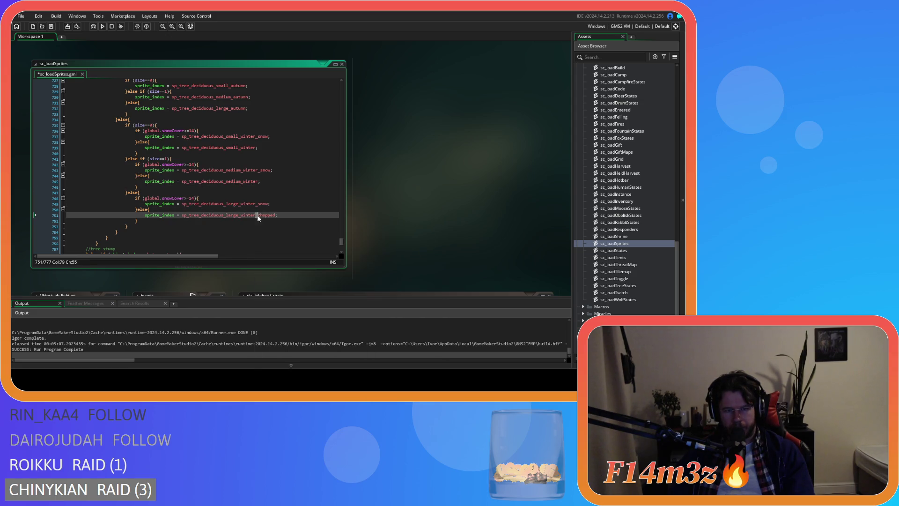
key("BackSpace")
left_click(300, 203)
key("ctrl+s")
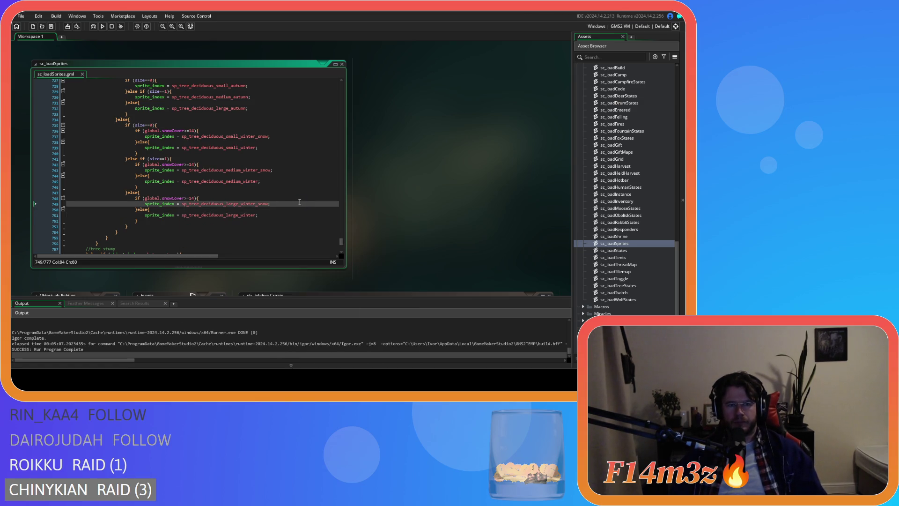
scroll(299, 201, "down", 3)
scroll(299, 202, "up", 15)
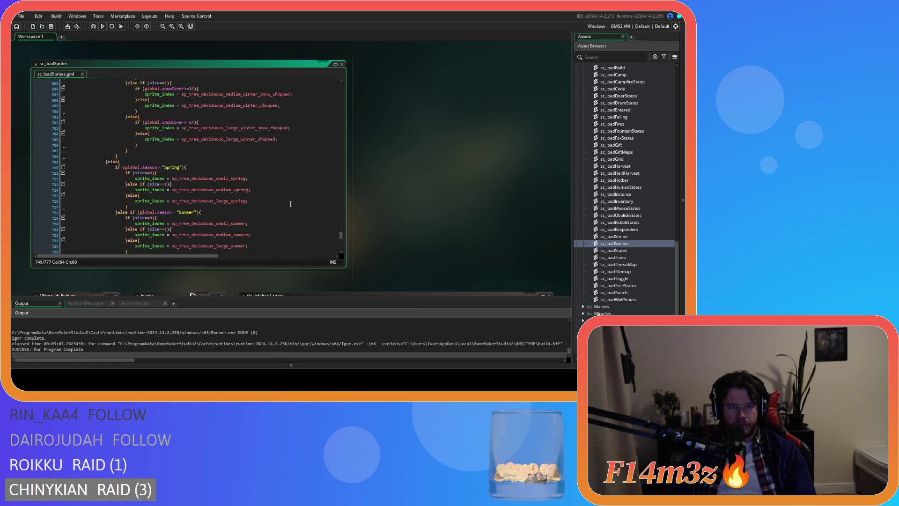
Recheck the chopped large tree's snowCover condition, then build and run the game.
scroll(291, 204, "up", 2)
left_click(299, 194)
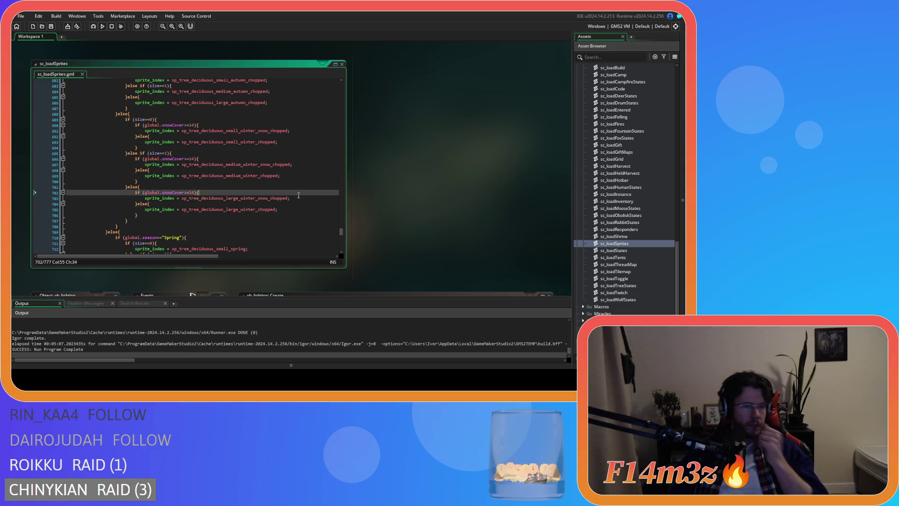
scroll(295, 195, "up", 15)
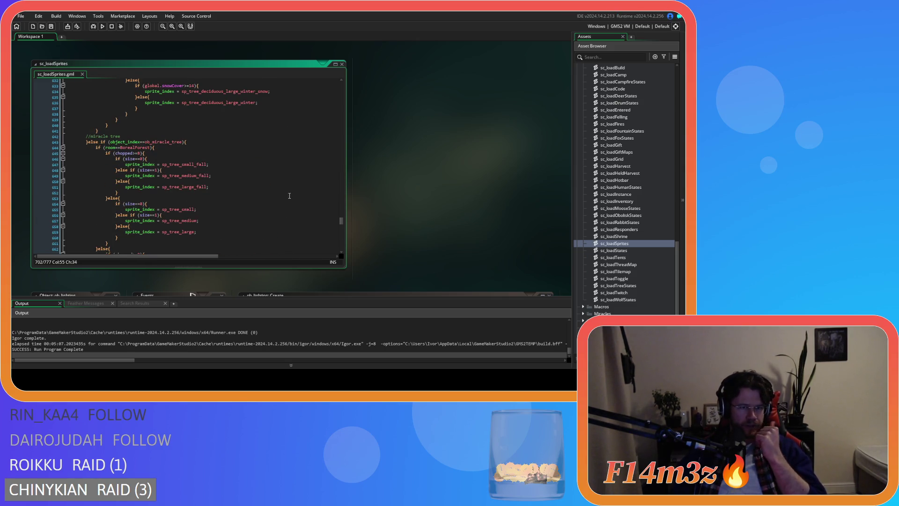
scroll(289, 196, "down", 3)
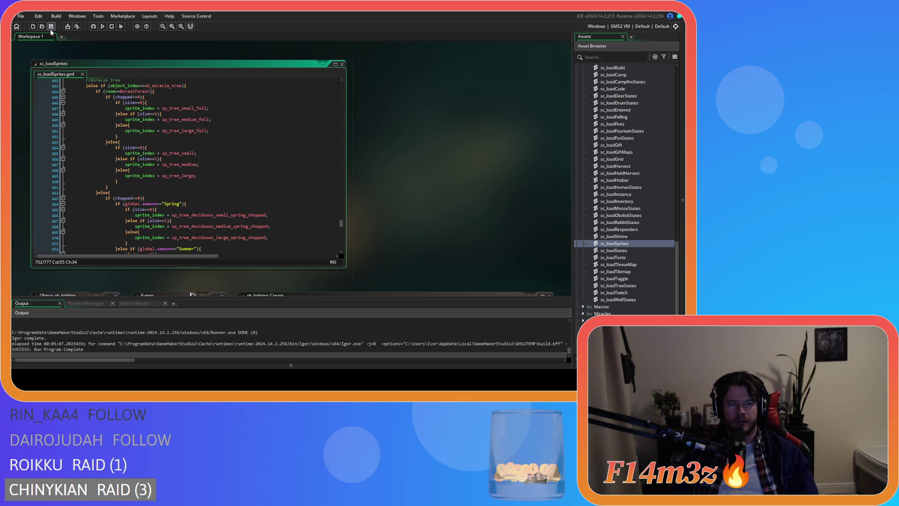
left_click(100, 27)
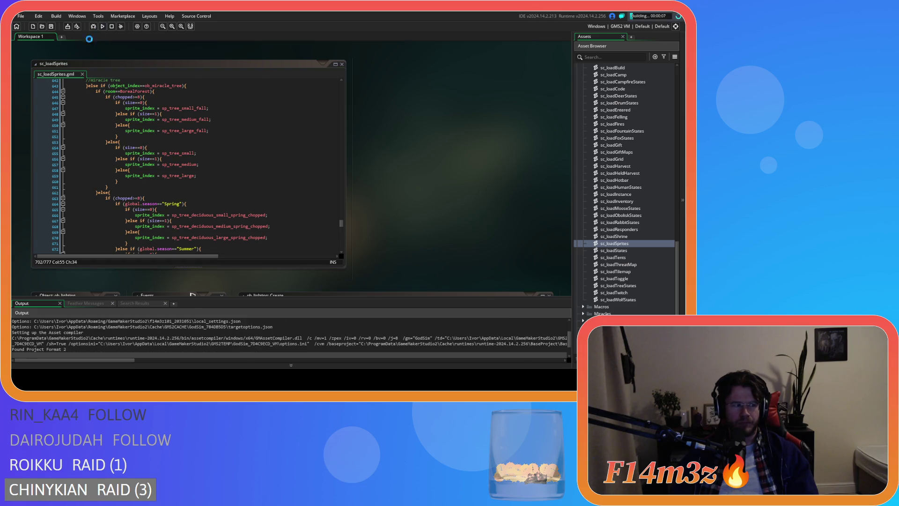
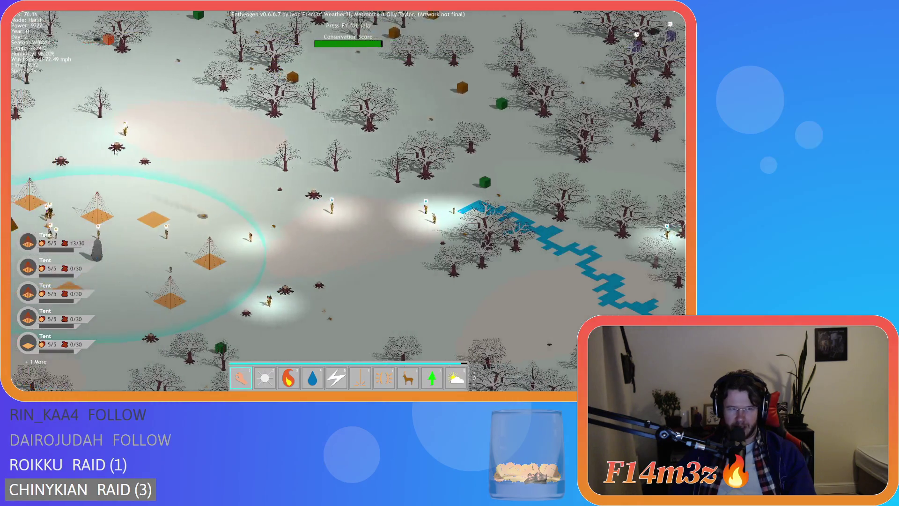
Survey the snowy winter trees across the forest, then recenter on the tent camp.
key("w")
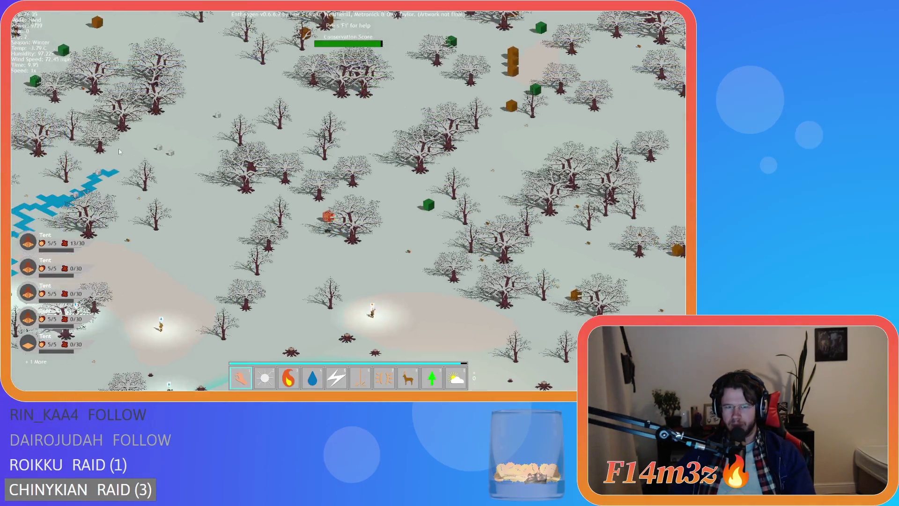
scroll(119, 152, "up", 2)
key("d")
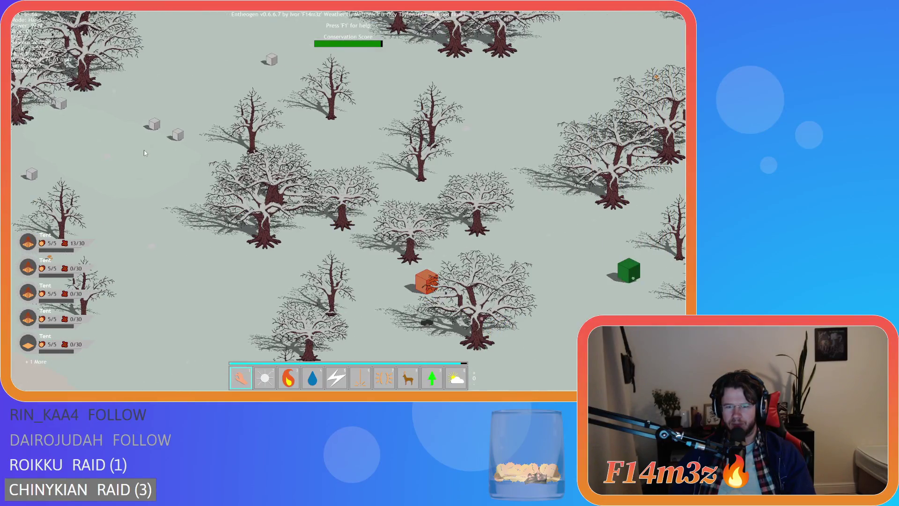
scroll(143, 152, "up", 2)
key("a")
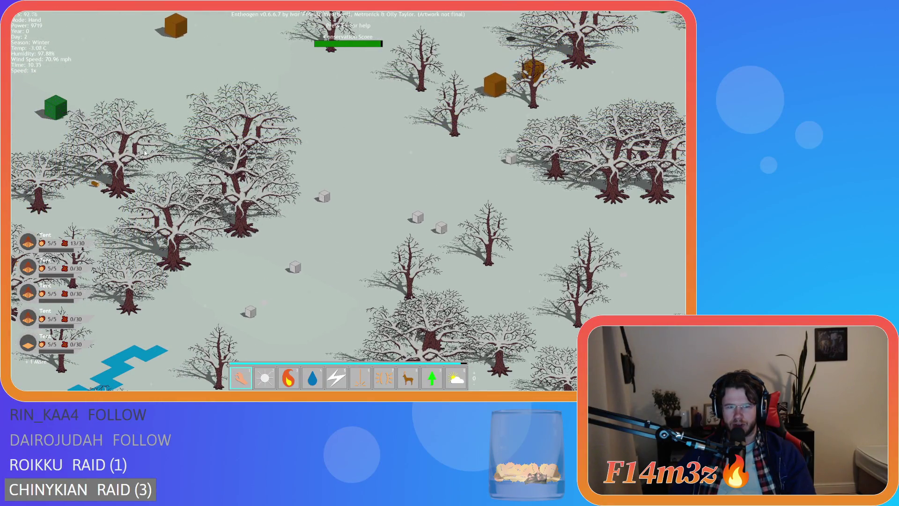
key("w")
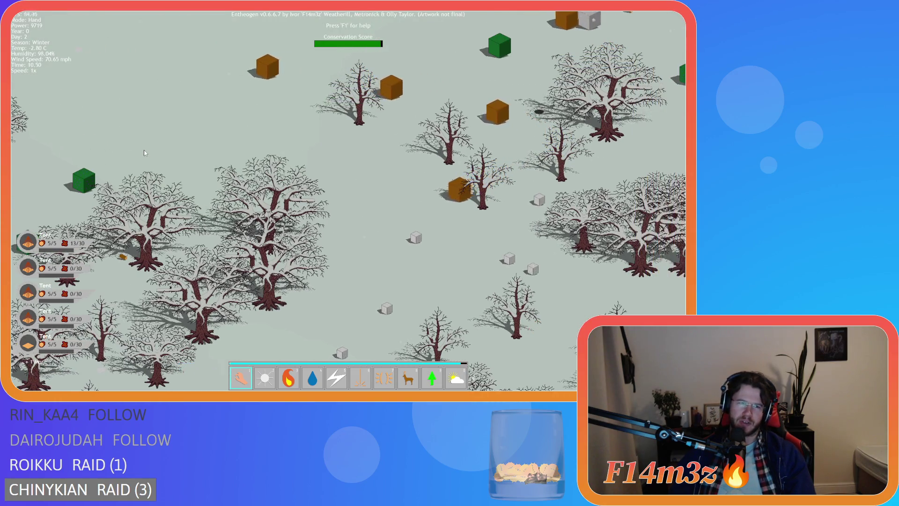
key("d")
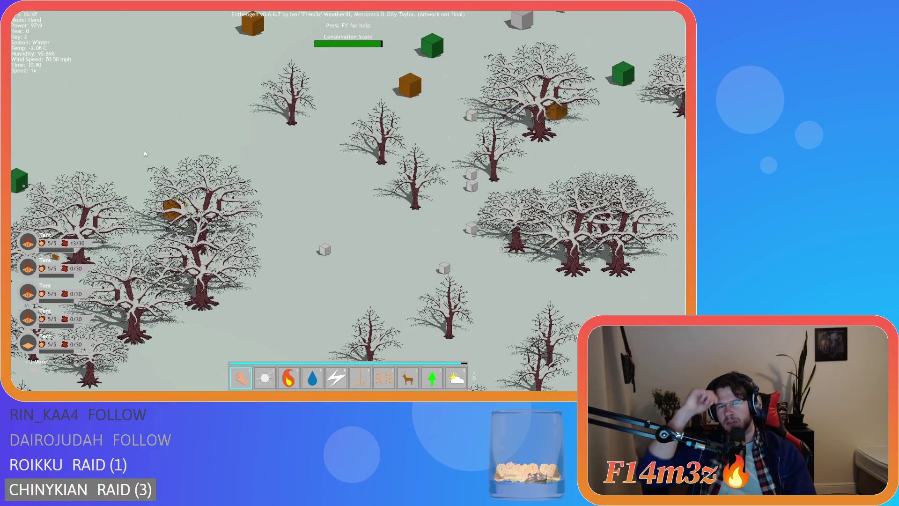
key("a")
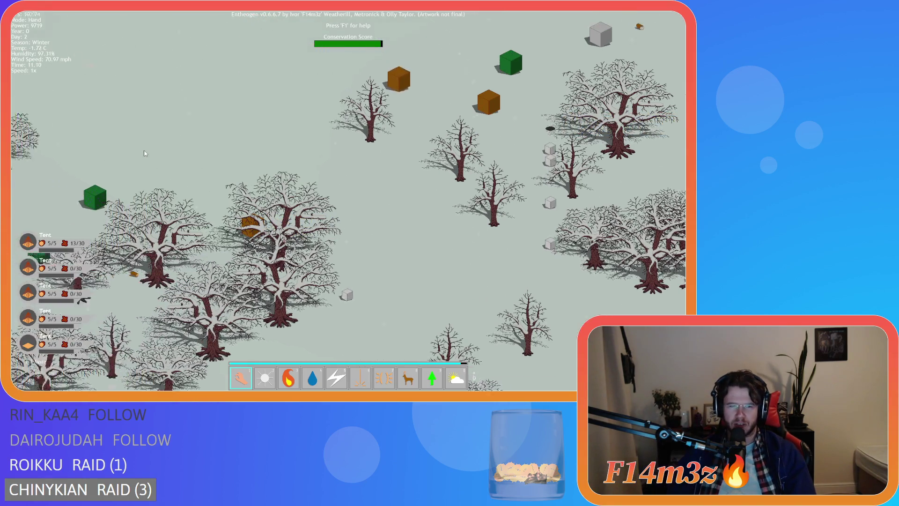
key("a")
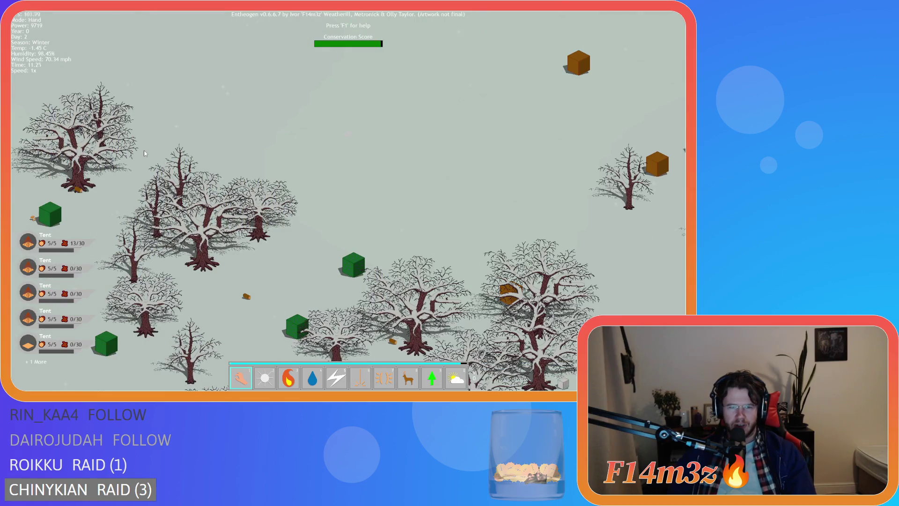
key("d")
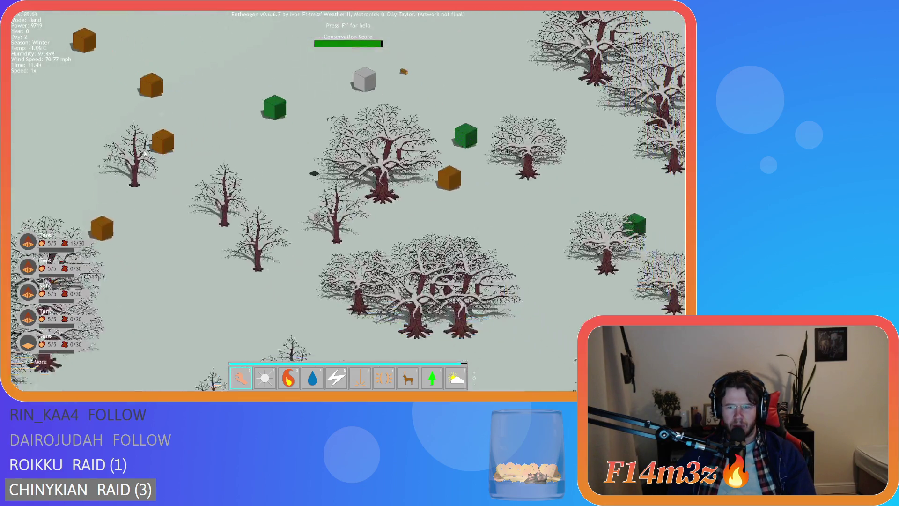
key("d")
key("s")
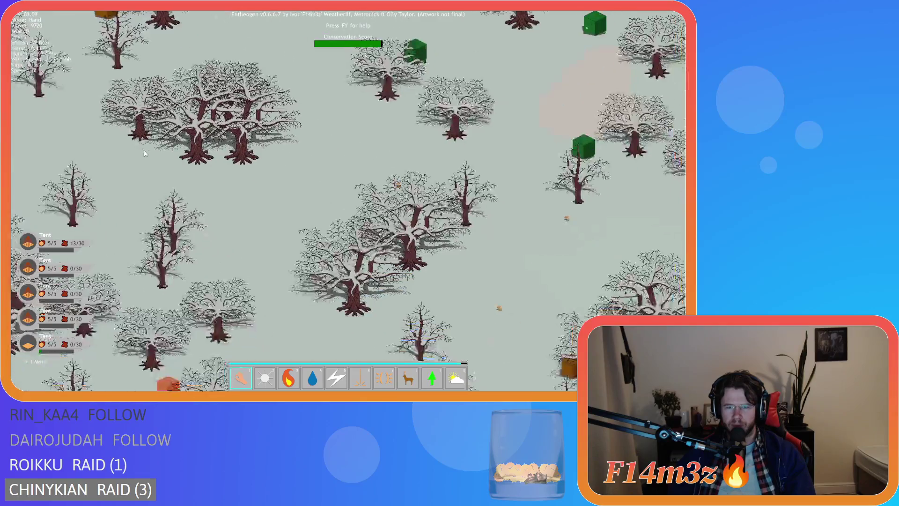
key("d")
key("s")
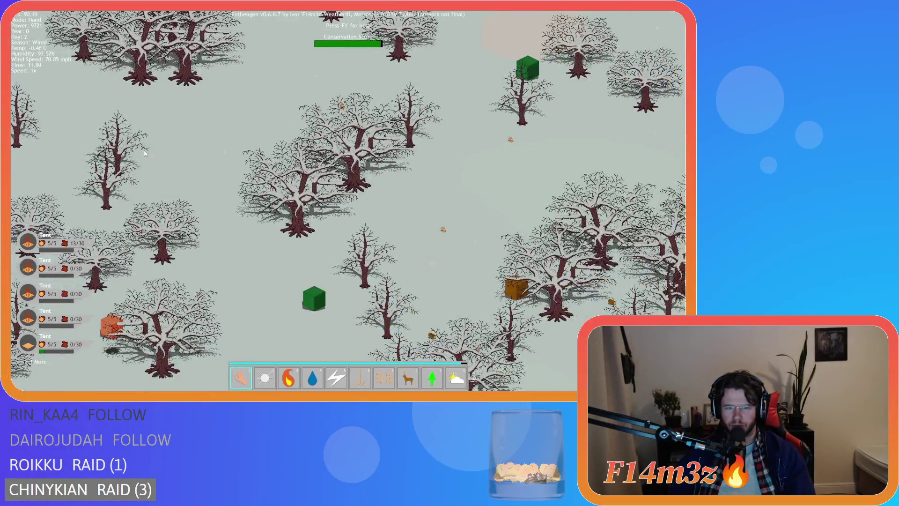
key("s")
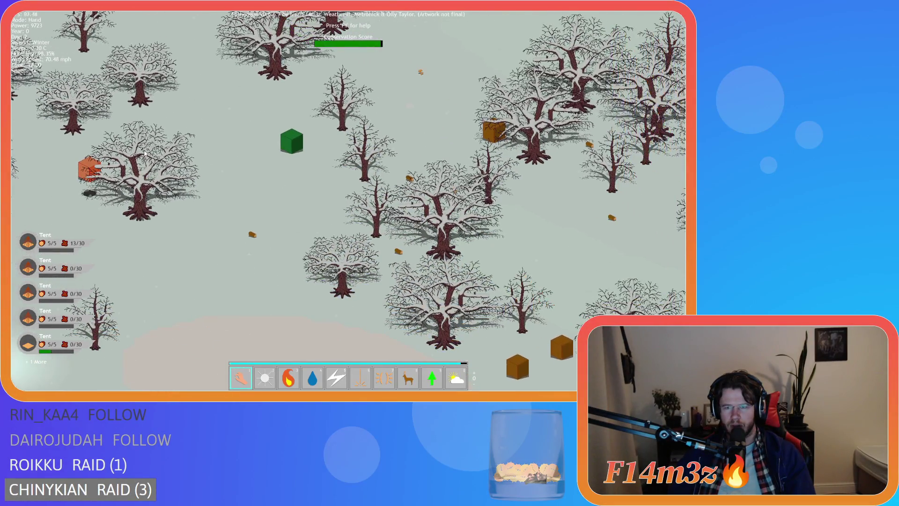
key("d")
key("s")
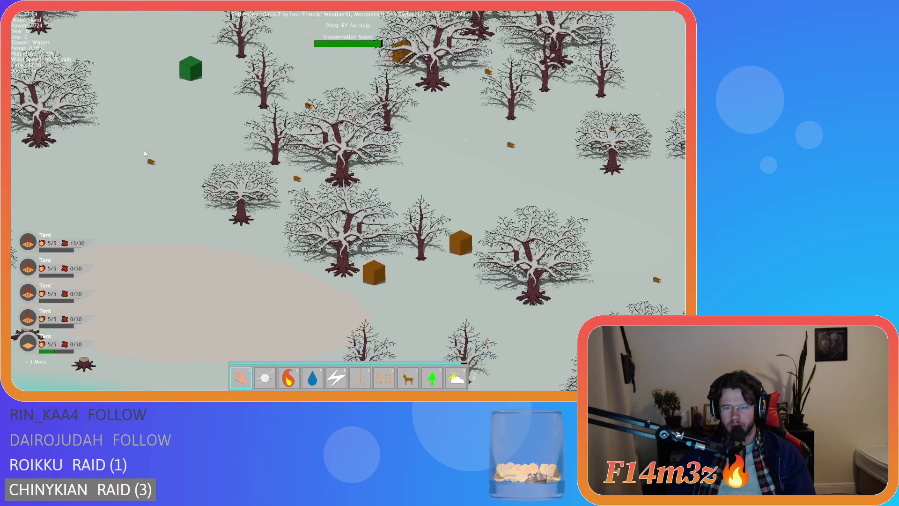
scroll(146, 153, "up", 2)
key("d")
scroll(145, 153, "down", 3)
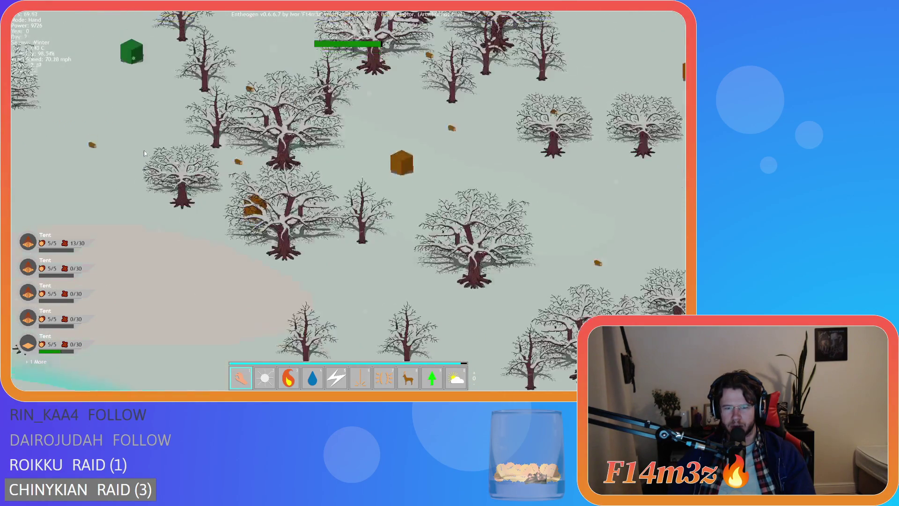
key("w")
key("a")
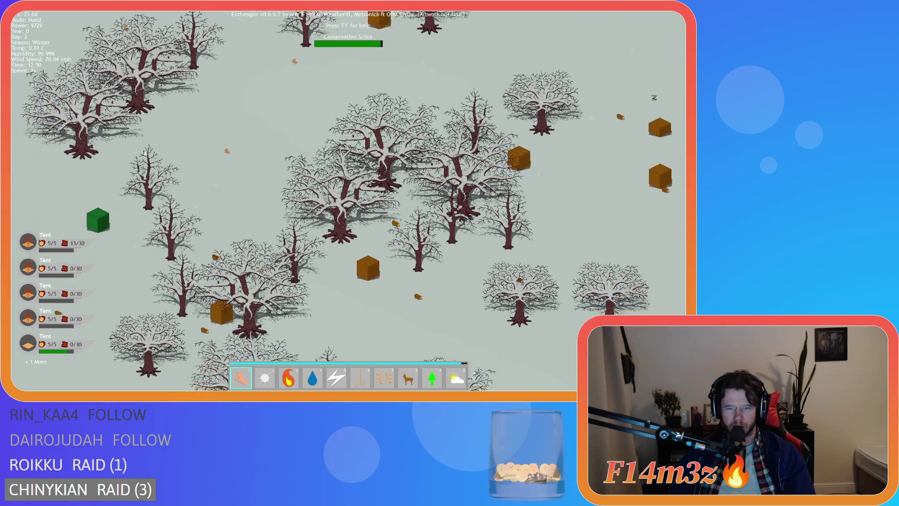
key("w")
key("a")
key("s")
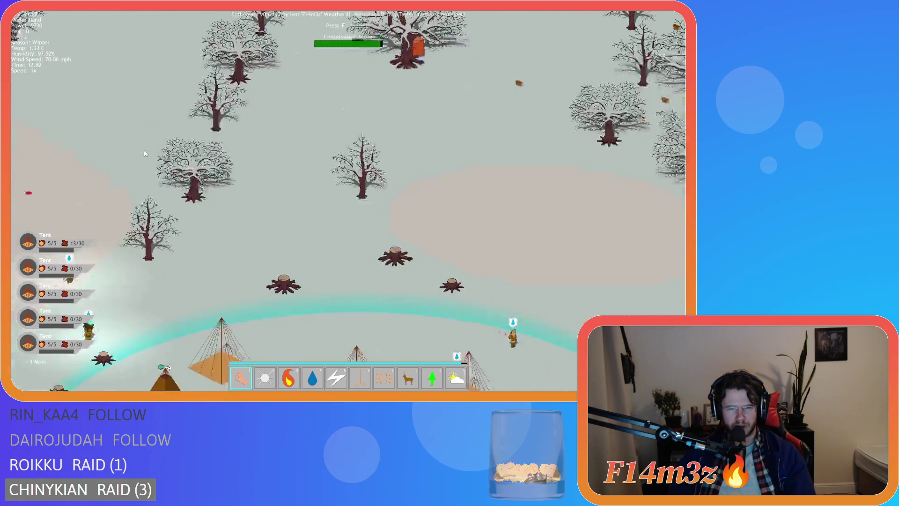
scroll(145, 153, "down", 3)
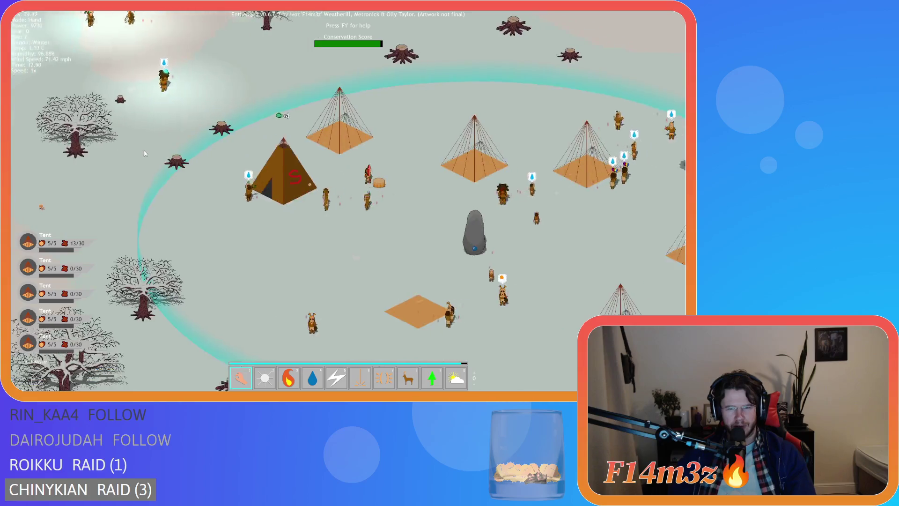
scroll(145, 153, "up", 3)
scroll(145, 153, "down", 3)
key("s")
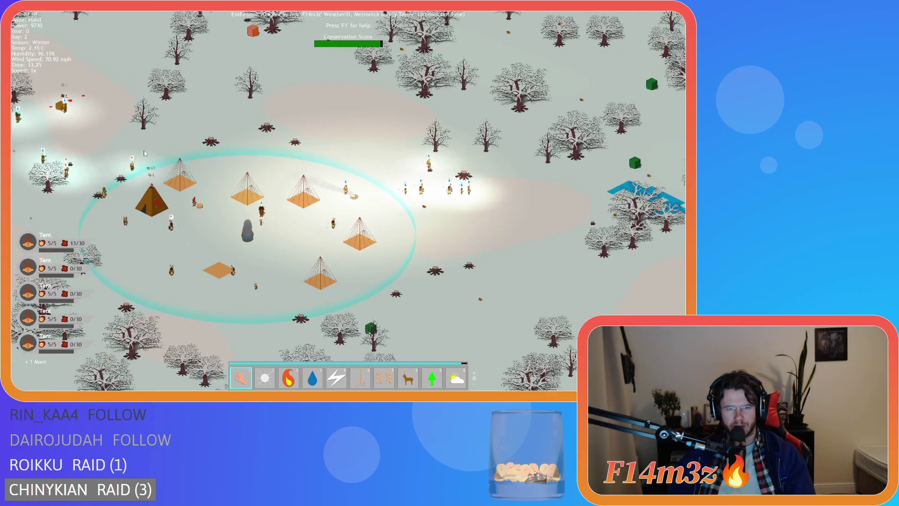
Carry a villager away from the campfire, then splash water beside it with the water power.
key("w")
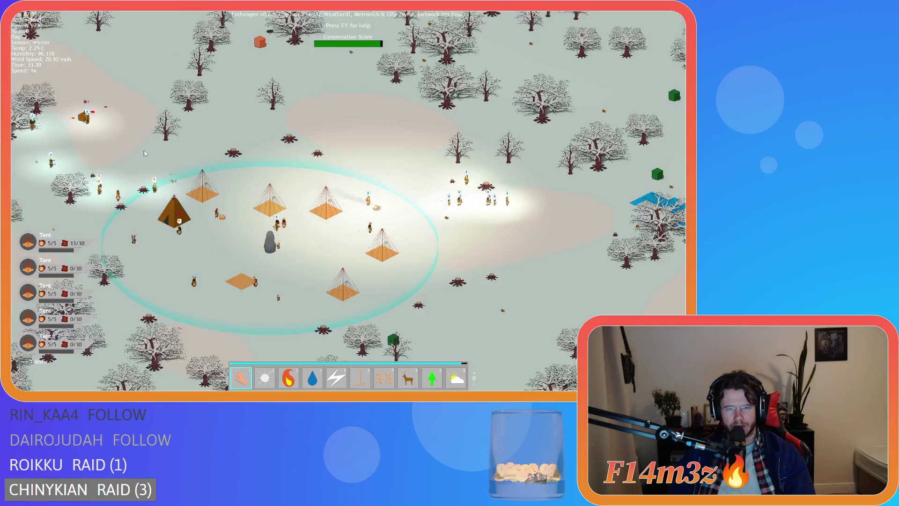
scroll(145, 153, "up", 3)
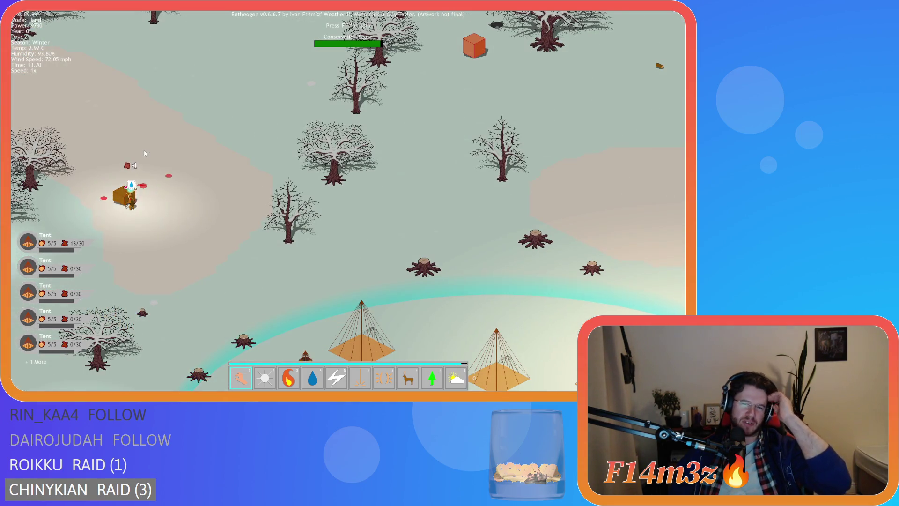
scroll(145, 153, "up", 2)
key("d")
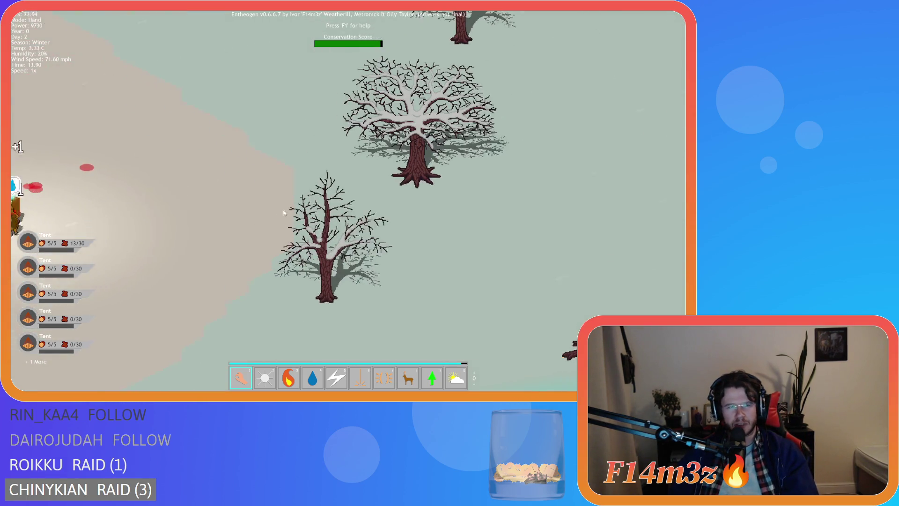
scroll(234, 169, "down", 5)
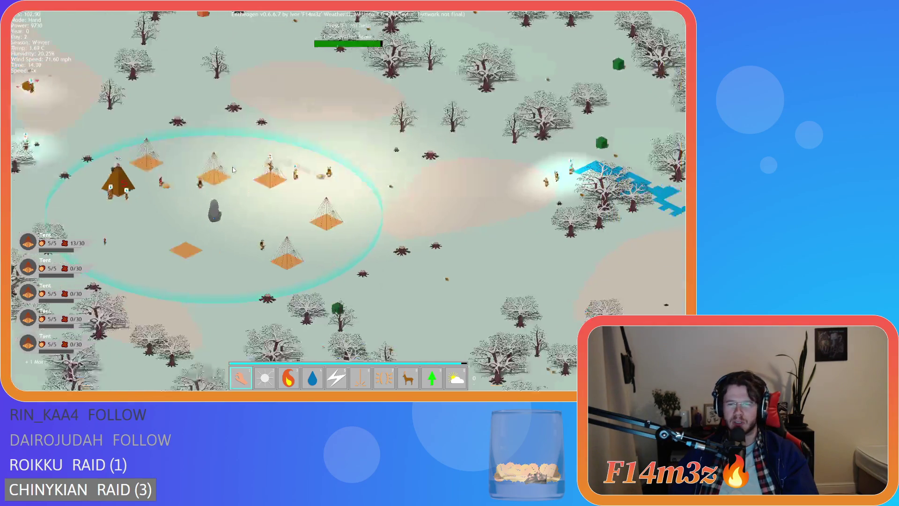
scroll(234, 170, "up", 5)
scroll(234, 169, "down", 3)
key("a")
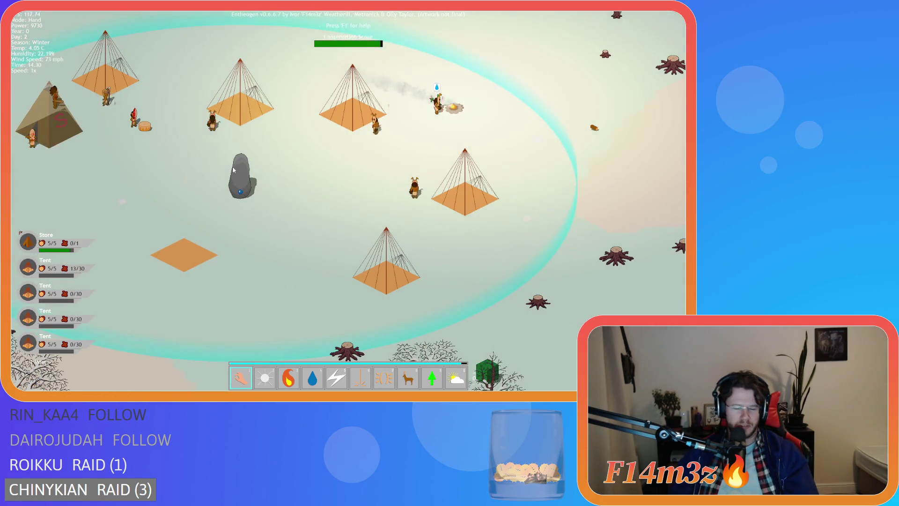
scroll(234, 170, "up", 3)
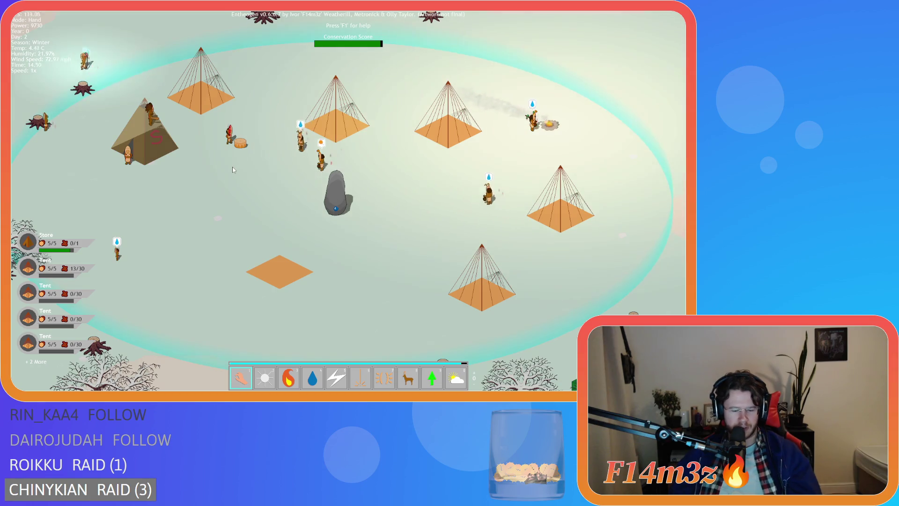
scroll(234, 169, "down", 3)
key("w")
key("a")
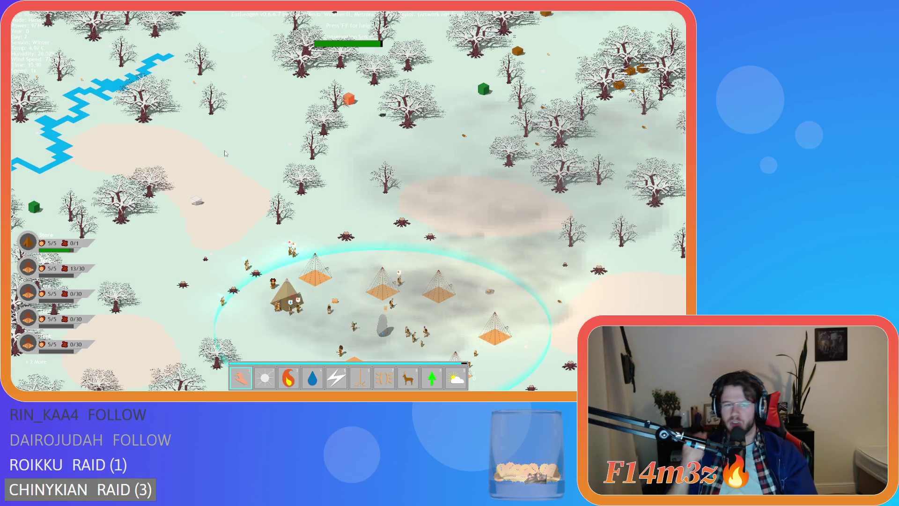
scroll(225, 153, "up", 3)
key("w")
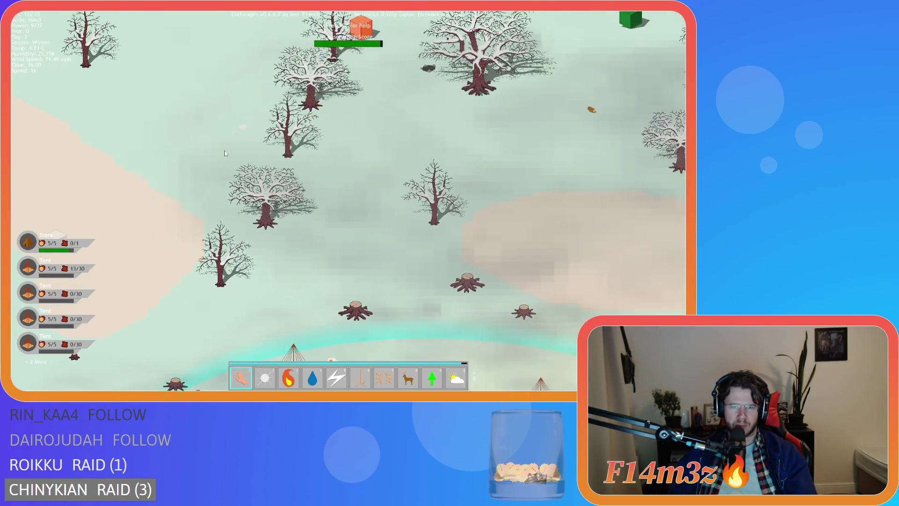
scroll(224, 153, "up", 3)
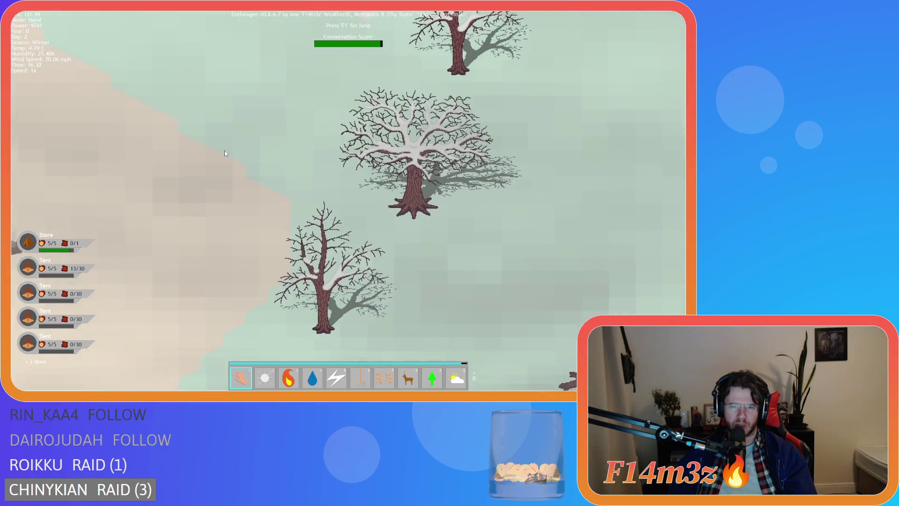
scroll(226, 156, "up", 3)
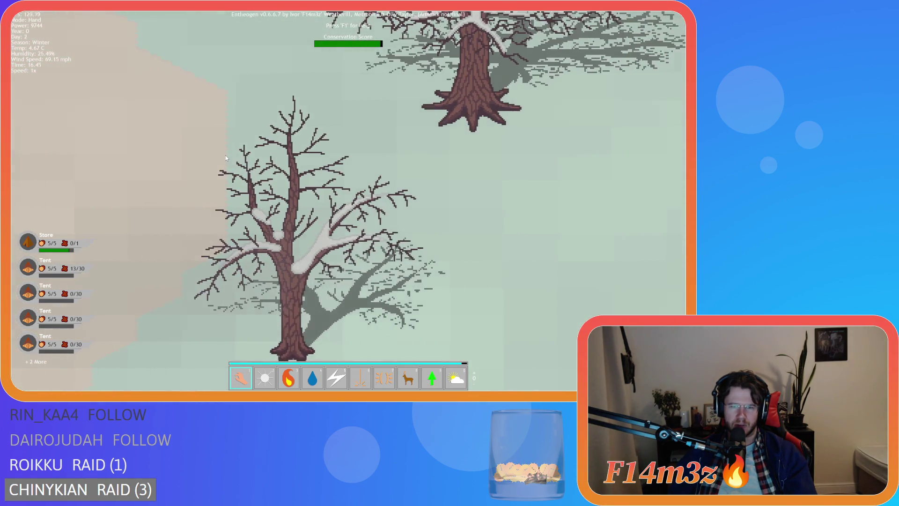
scroll(225, 156, "up", 2)
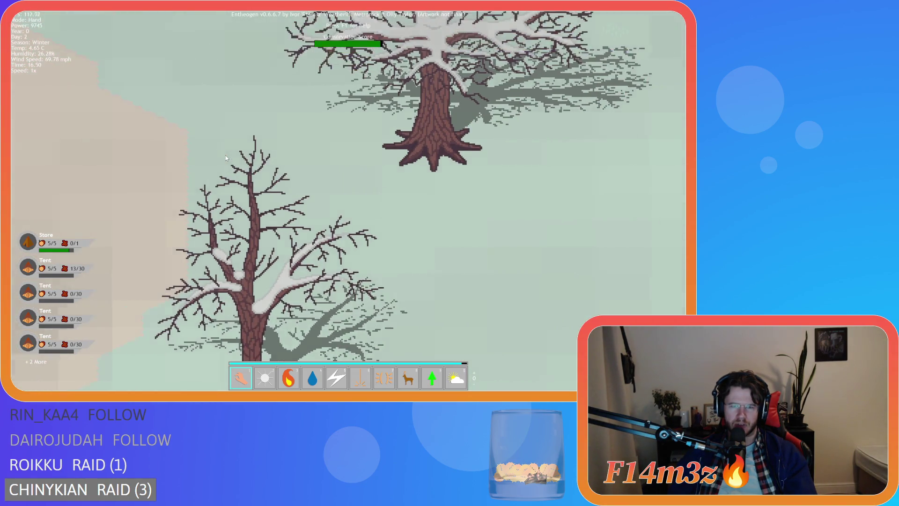
scroll(226, 156, "up", 3)
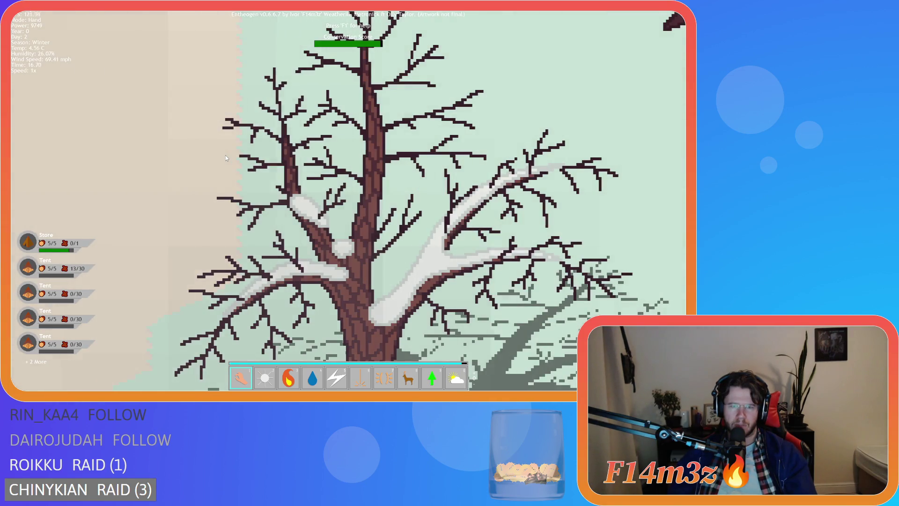
scroll(226, 155, "down", 8)
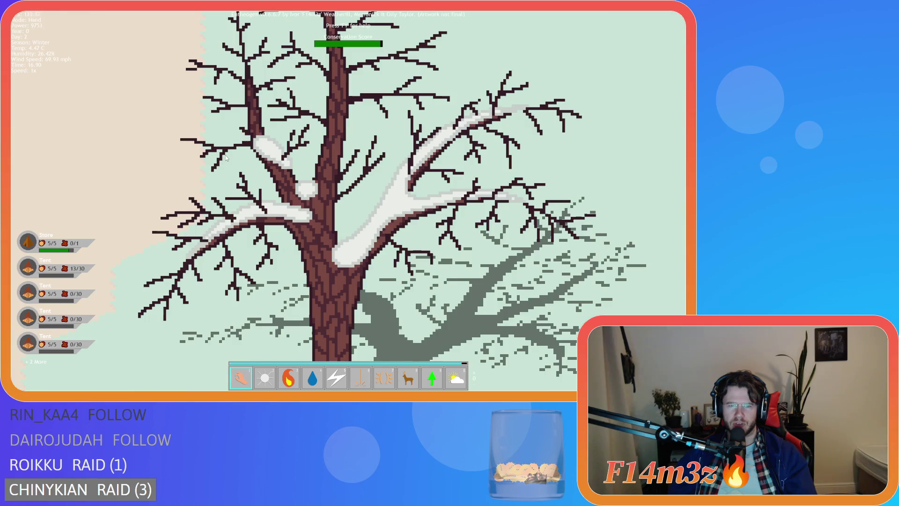
scroll(226, 155, "down", 6)
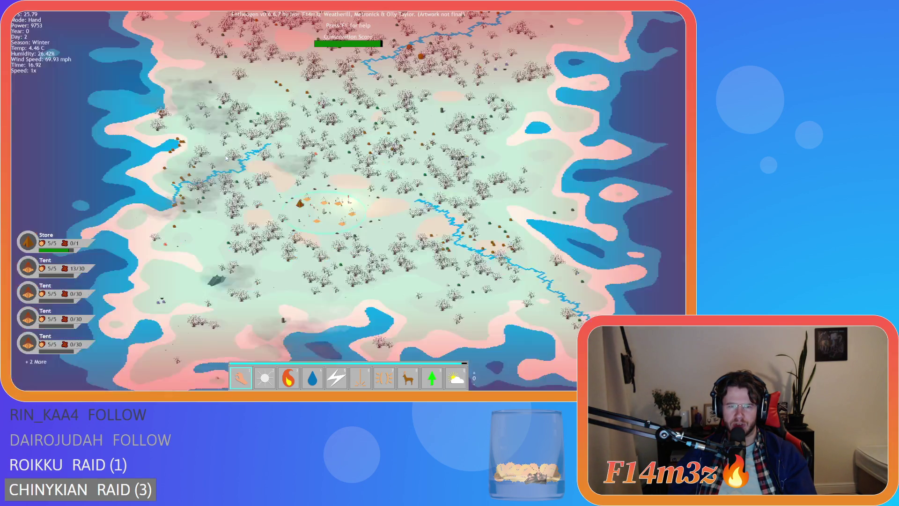
scroll(226, 155, "up", 2)
scroll(226, 155, "up", 8)
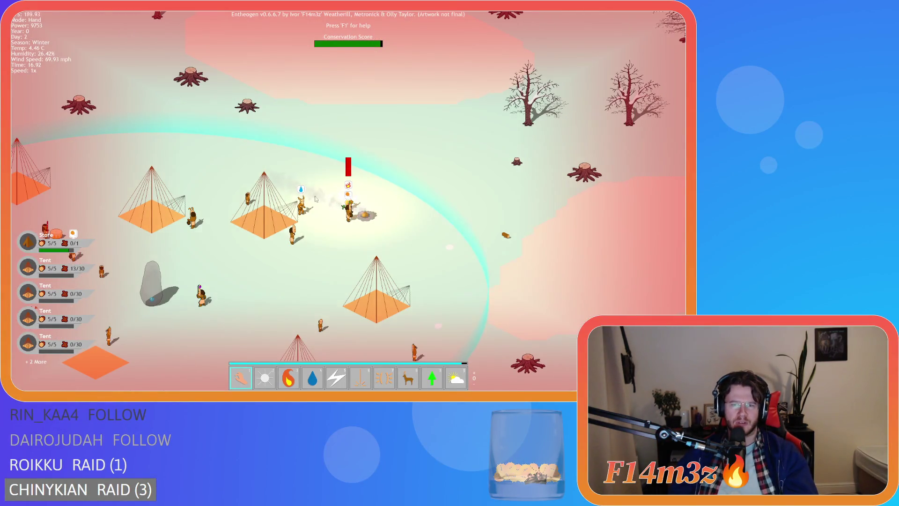
scroll(329, 217, "up", 4)
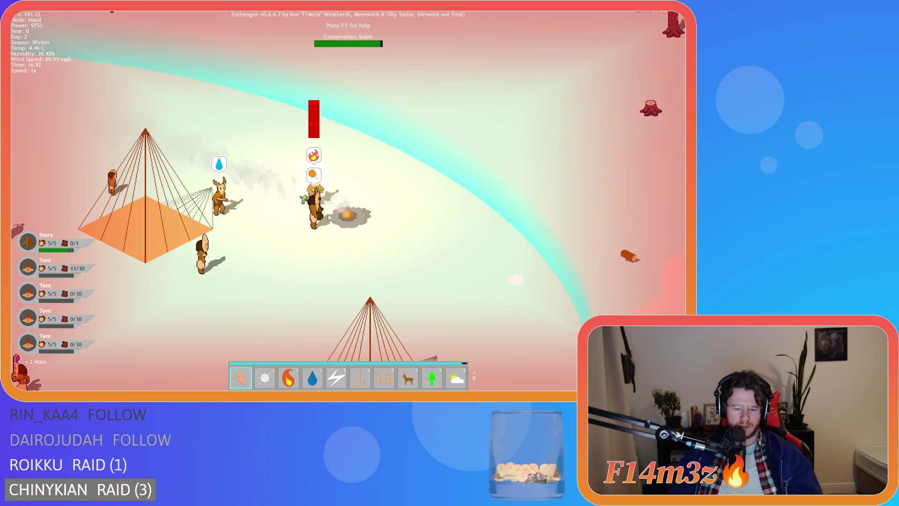
mouse_move(329, 217)
left_mouse_down()
mouse_move(316, 209)
mouse_move(359, 168)
mouse_move(438, 150)
mouse_move(476, 233)
left_mouse_up()
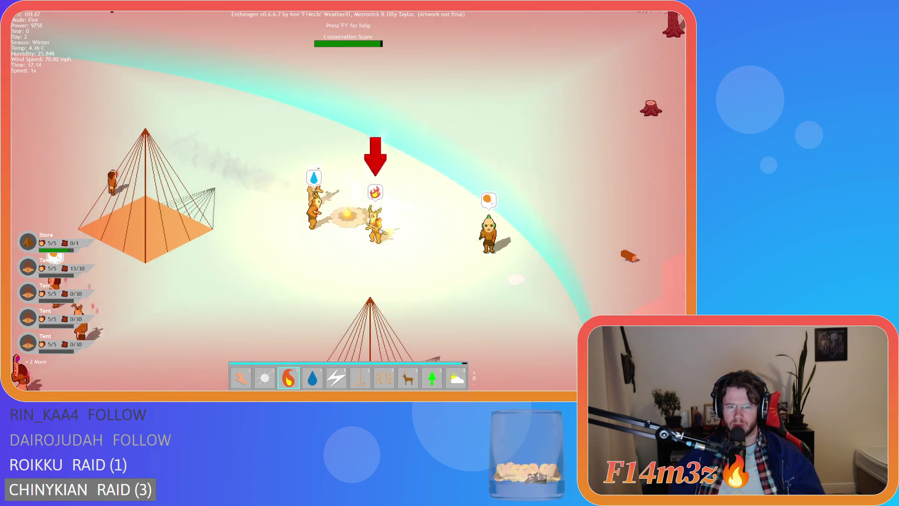
key("4")
left_click(389, 258)
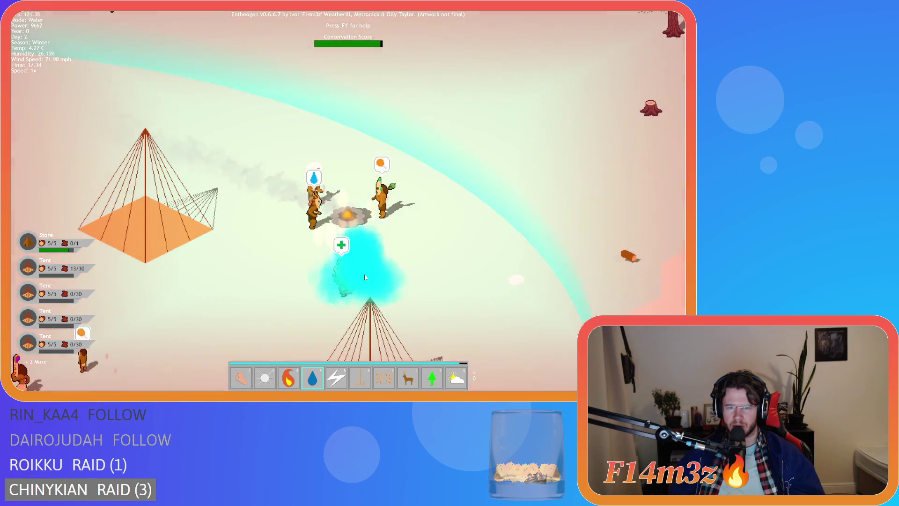
scroll(180, 168, "down", 10)
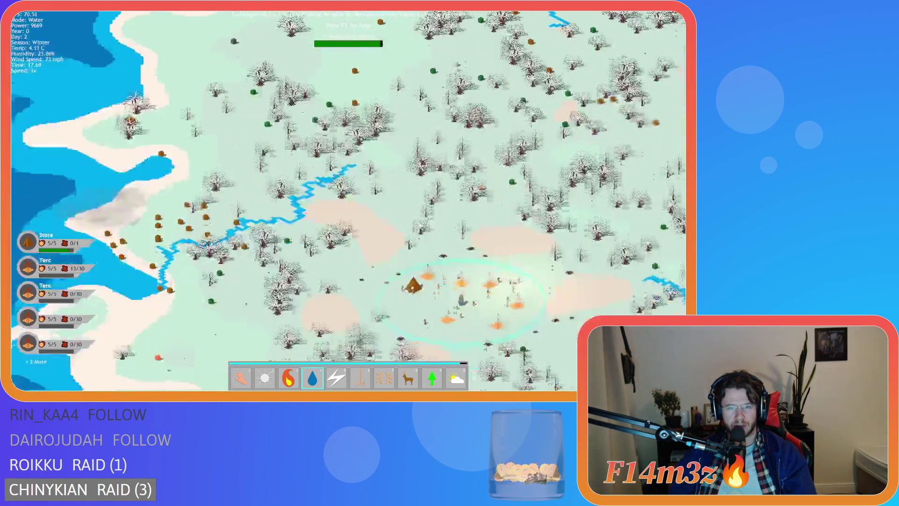
scroll(342, 180, "up", 10)
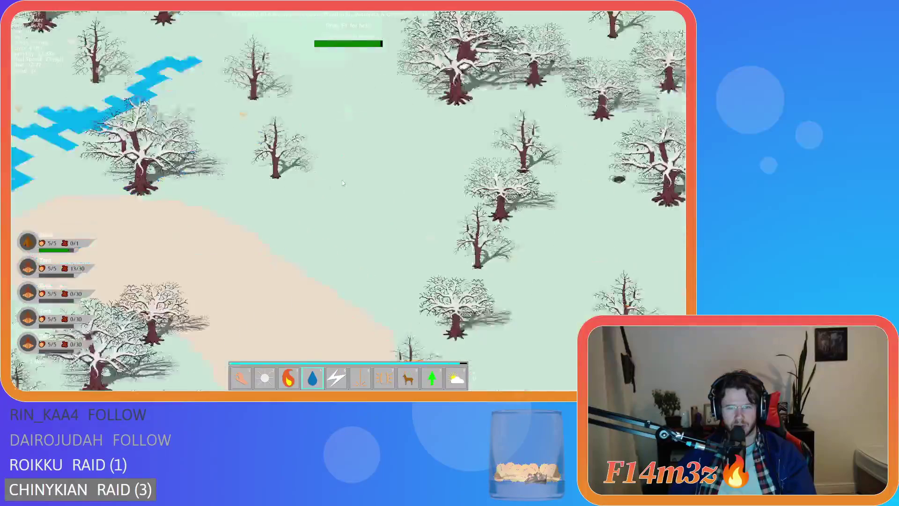
scroll(342, 180, "down", 3)
scroll(342, 179, "up", 5)
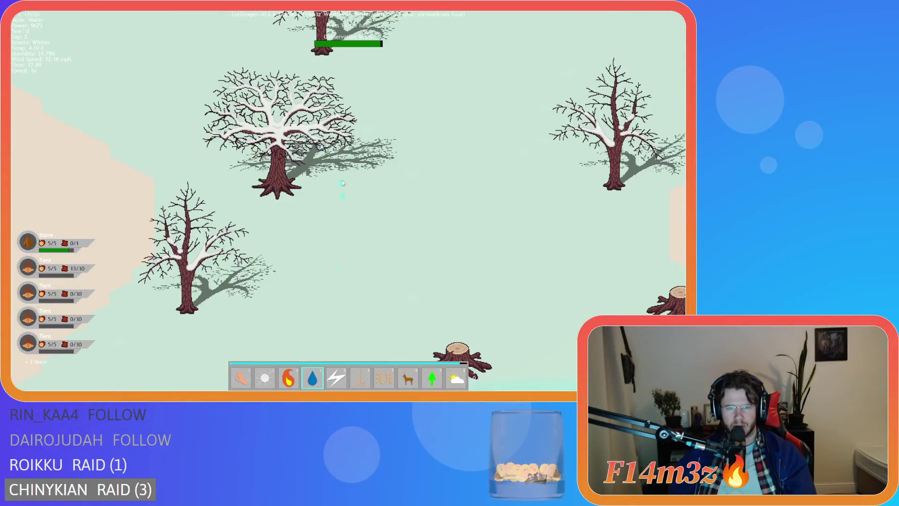
scroll(342, 180, "down", 8)
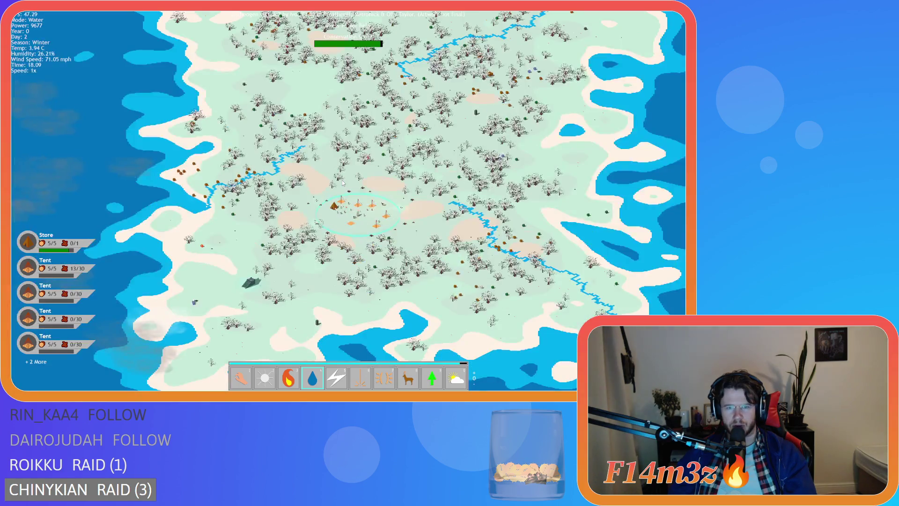
scroll(343, 183, "up", 10)
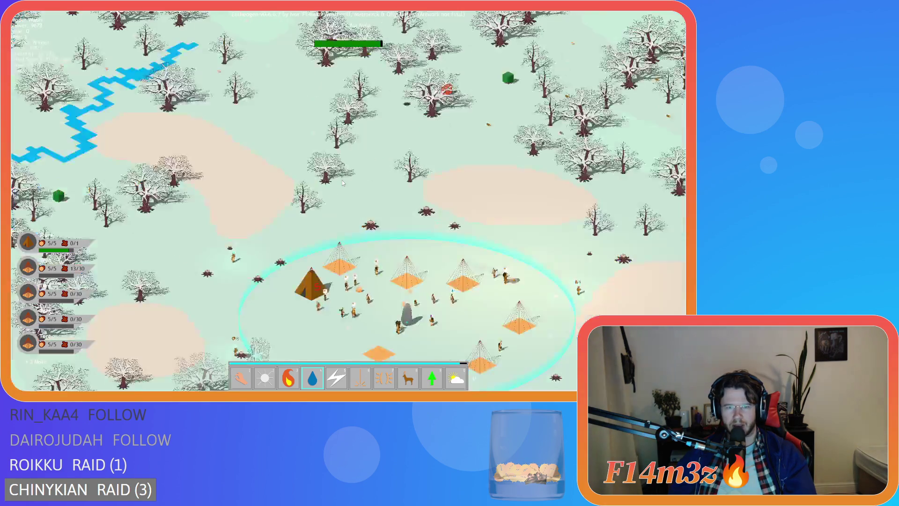
scroll(343, 183, "down", 5)
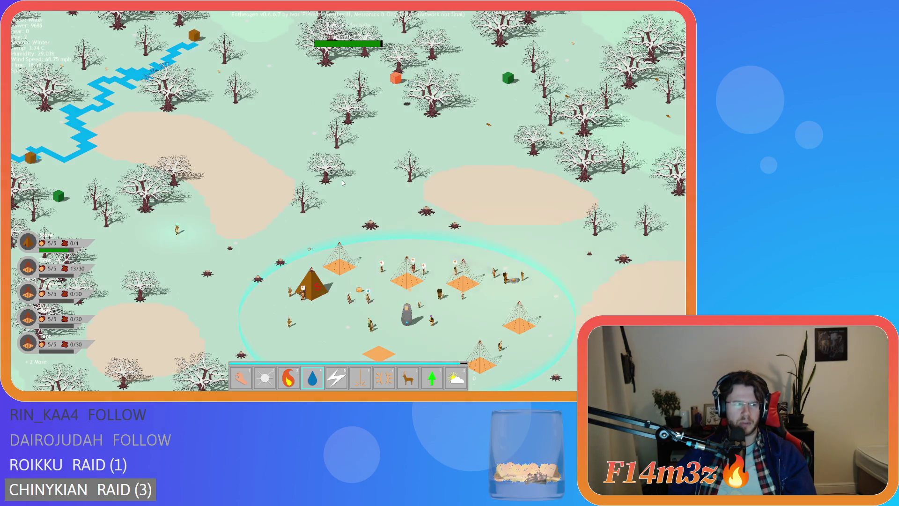
scroll(342, 183, "down", 5)
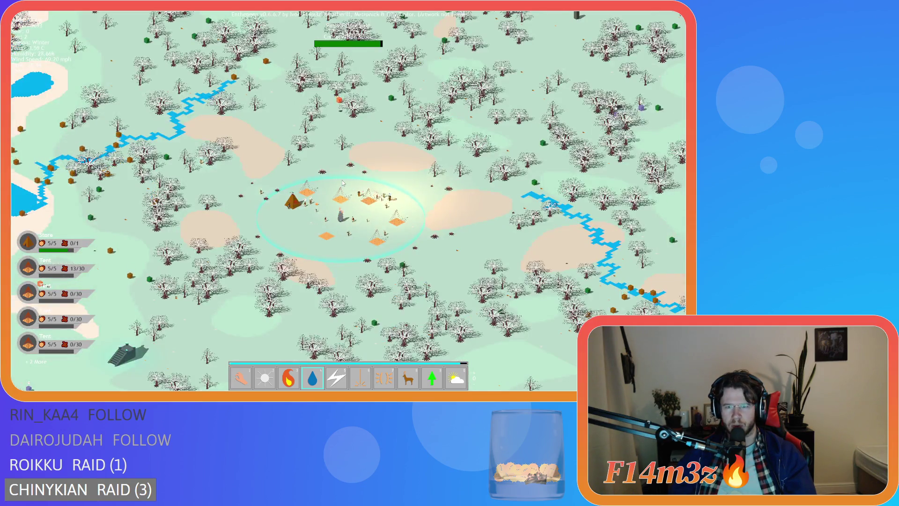
scroll(342, 183, "down", 5)
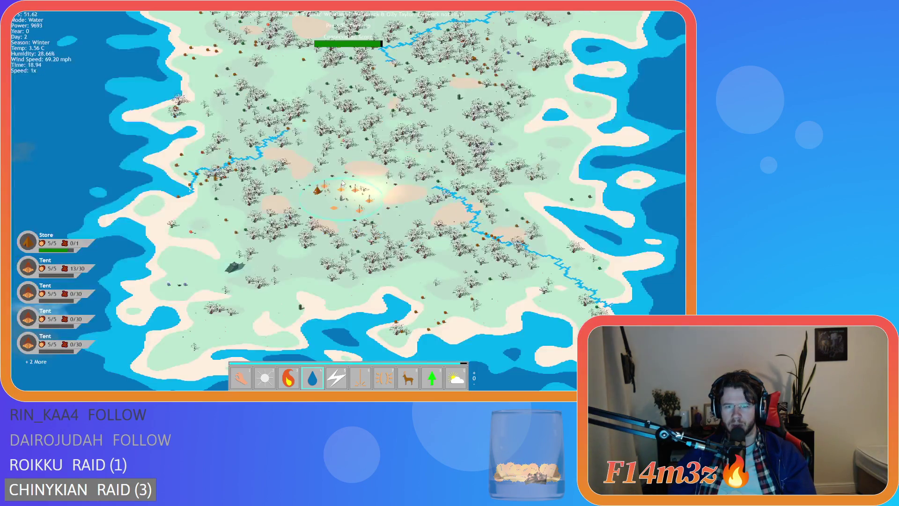
Zoom in and out over the snowy island, then reselect the hand power with key 1.
scroll(342, 183, "up", 2)
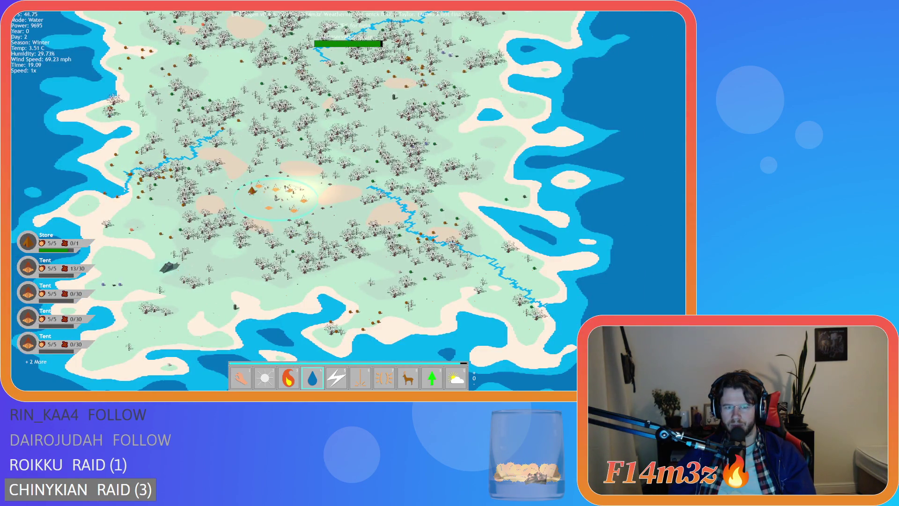
scroll(284, 188, "up", 2)
scroll(285, 188, "down", 4)
scroll(285, 187, "up", 2)
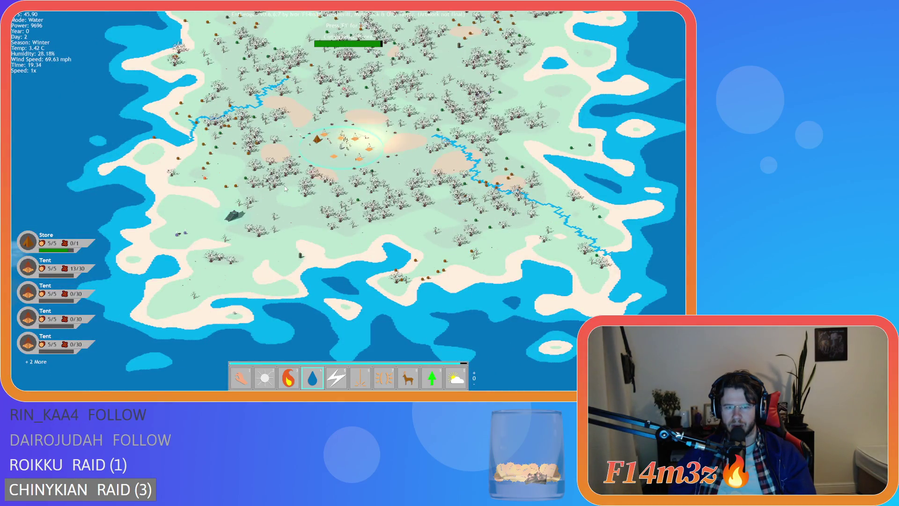
scroll(285, 188, "up", 5)
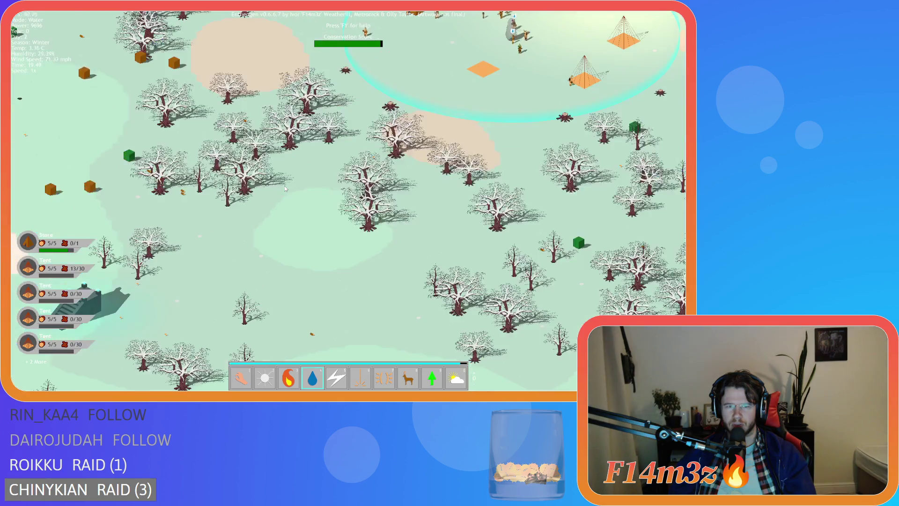
scroll(285, 187, "down", 5)
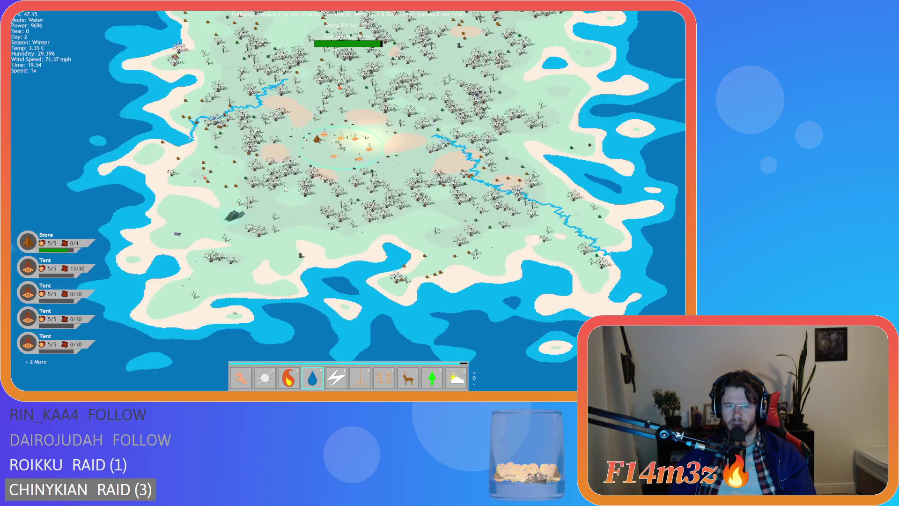
scroll(284, 188, "up", 7)
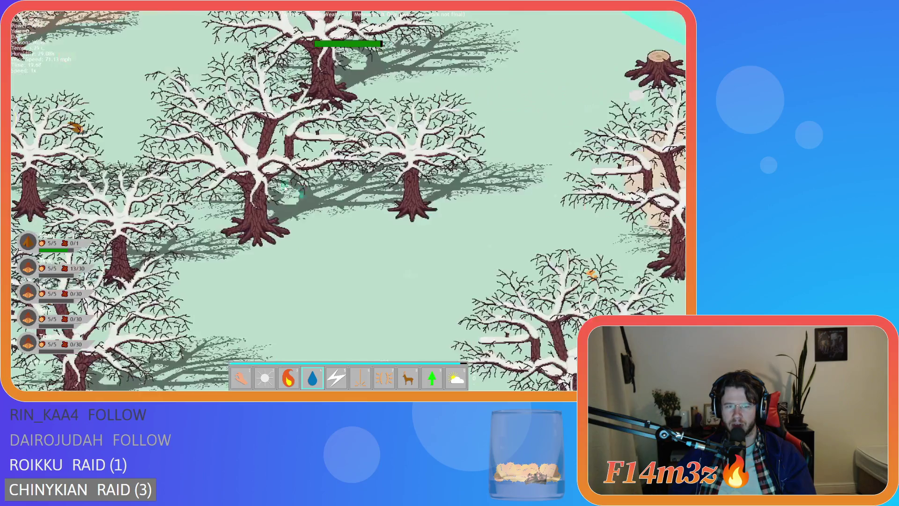
scroll(284, 186, "down", 3)
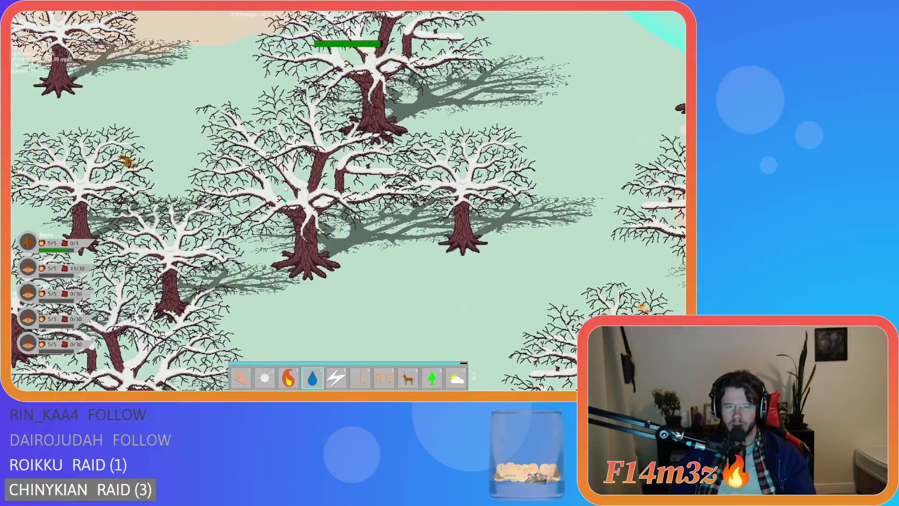
key("1")
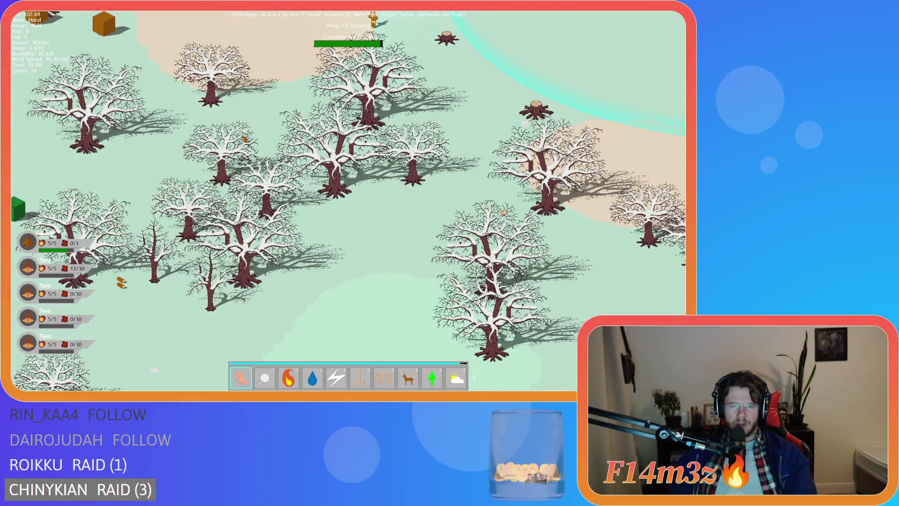
scroll(285, 187, "down", 4)
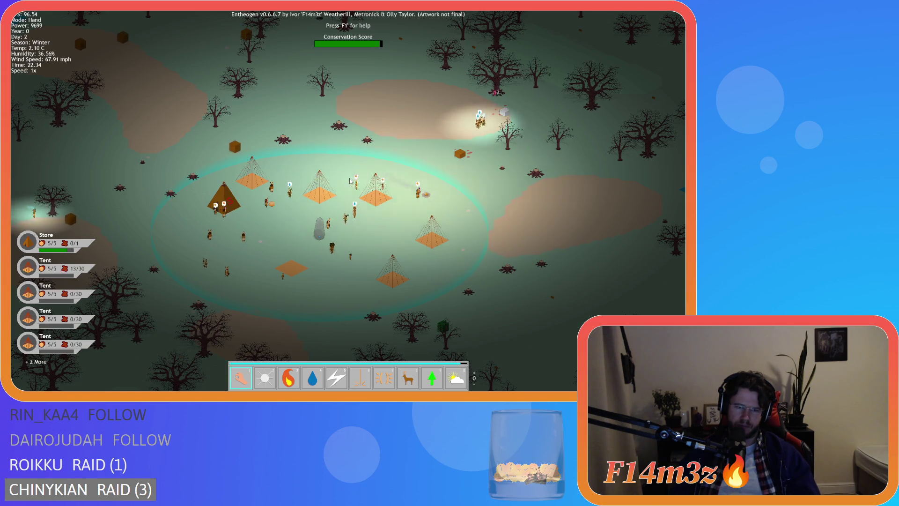
Quit Entheogen with Escape and confirm with Y to return to the sc_loadSprites script.
key("Escape")
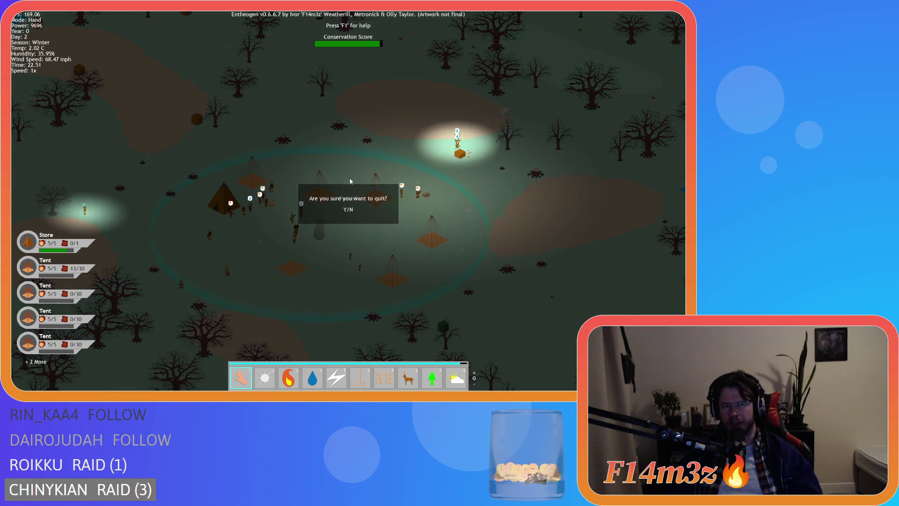
key("y")
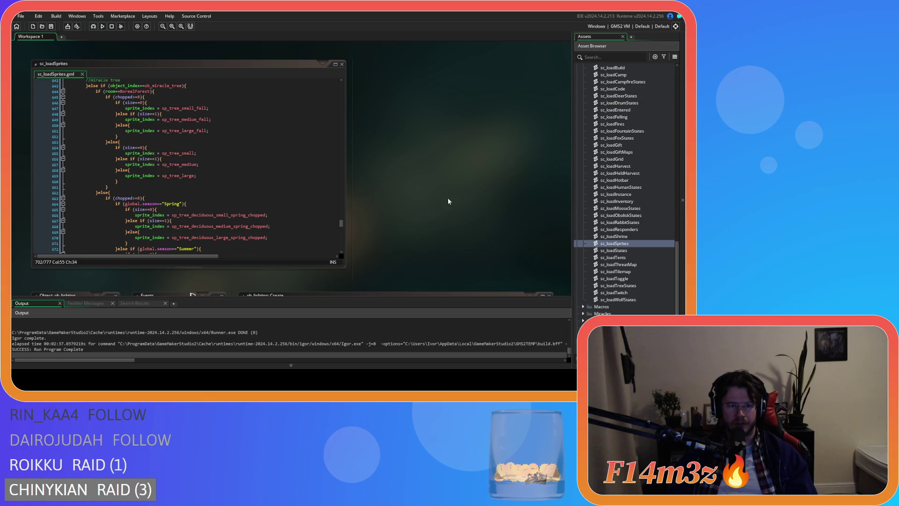
left_click(211, 199)
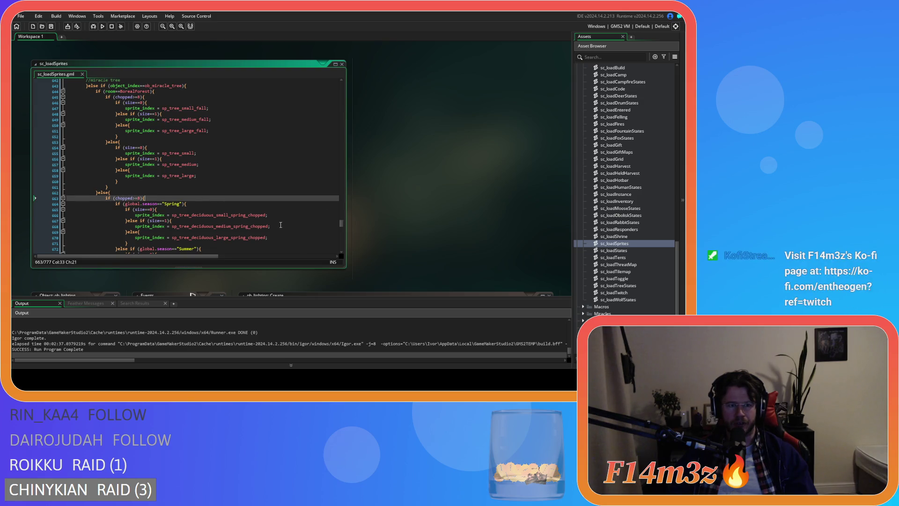